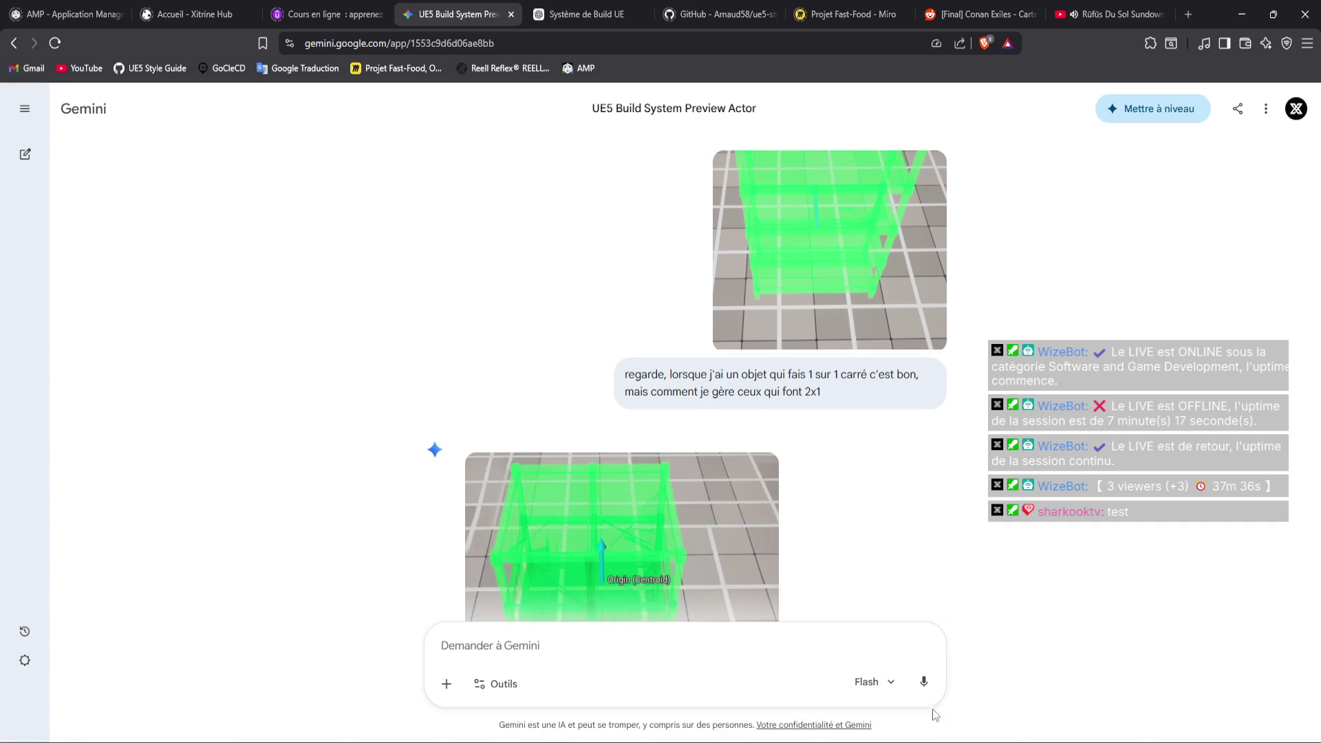
Tell Gemini 'je veux pas une image' to get a text-only explanation instead of an image
type("j")
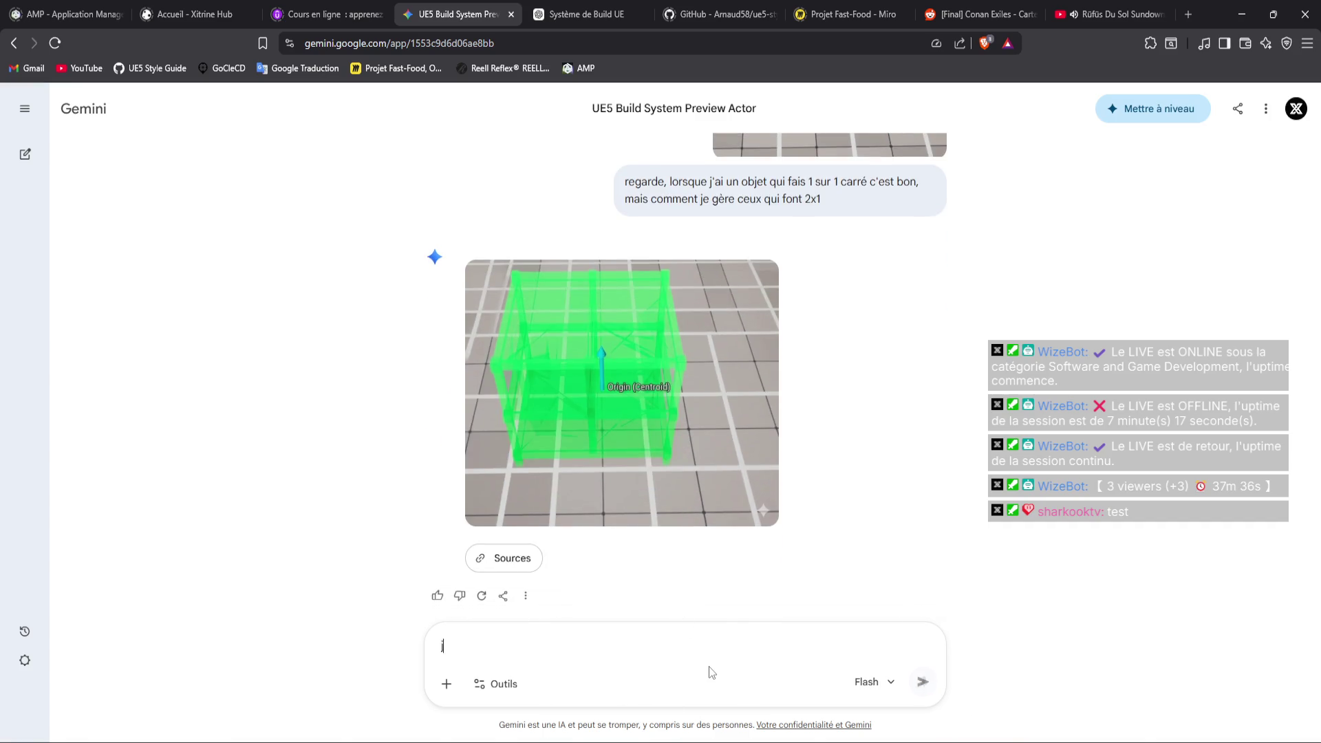
type("e veux pas une image")
key("Return")
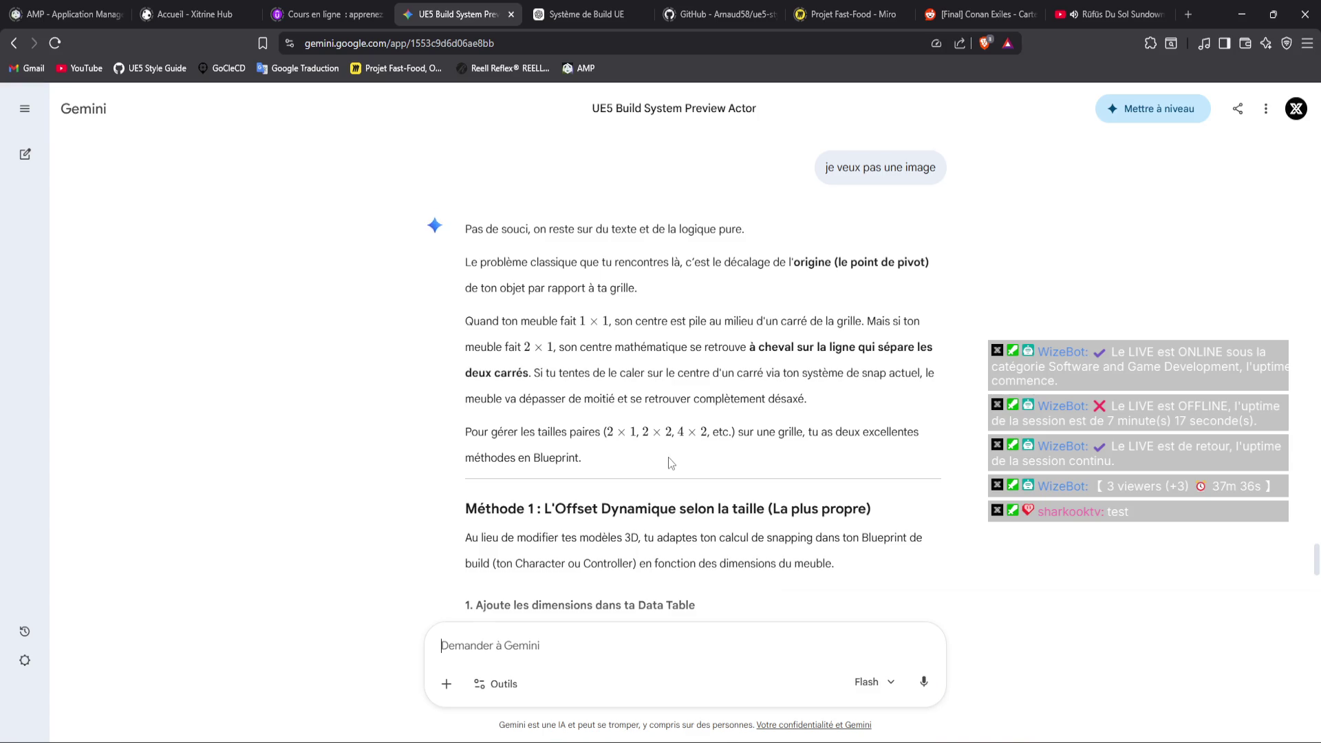
scroll(667, 457, "down", 2)
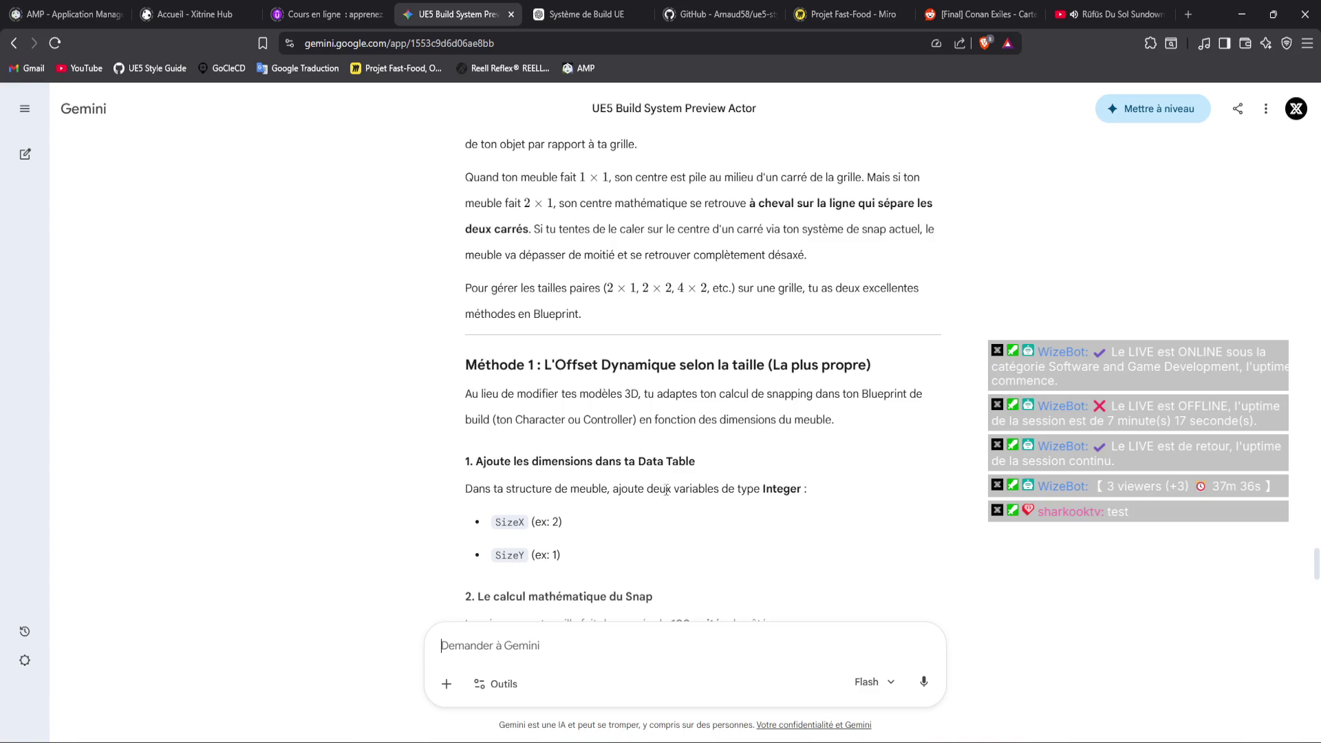
scroll(665, 490, "down", 1)
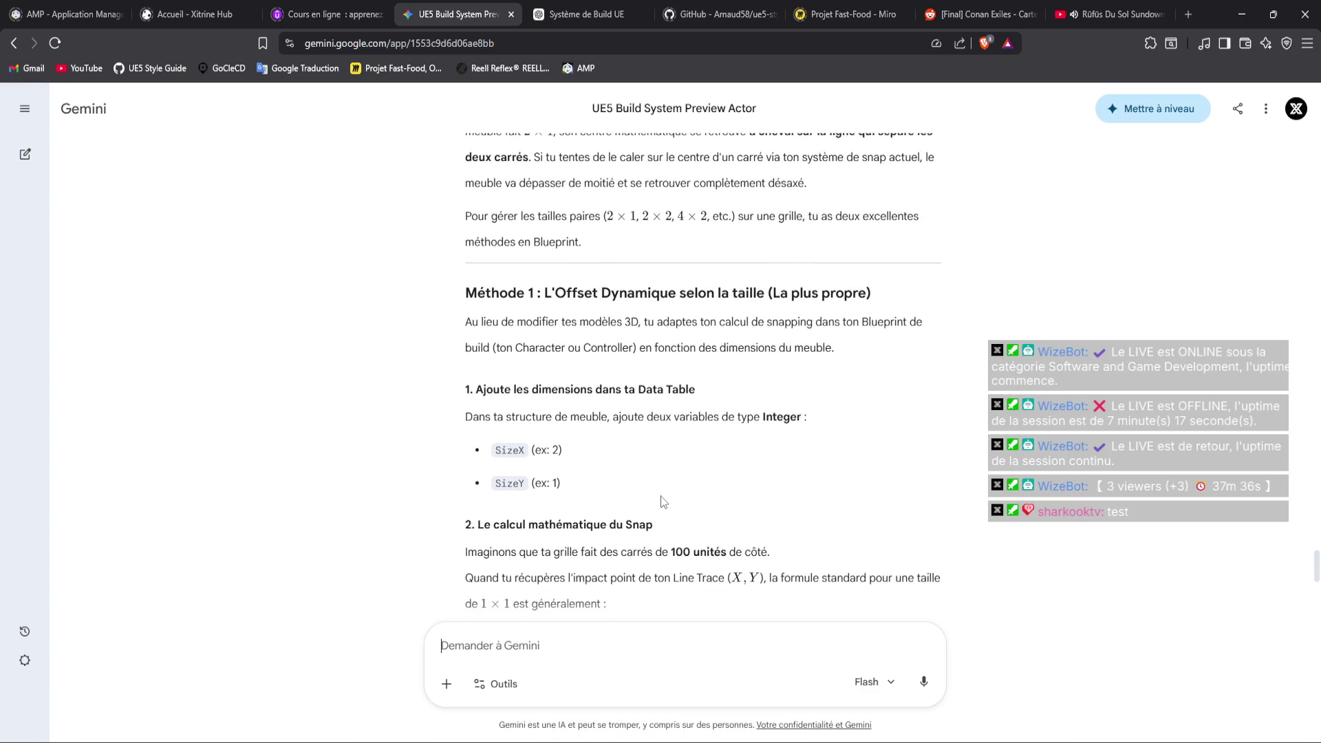
scroll(664, 501, "down", 2)
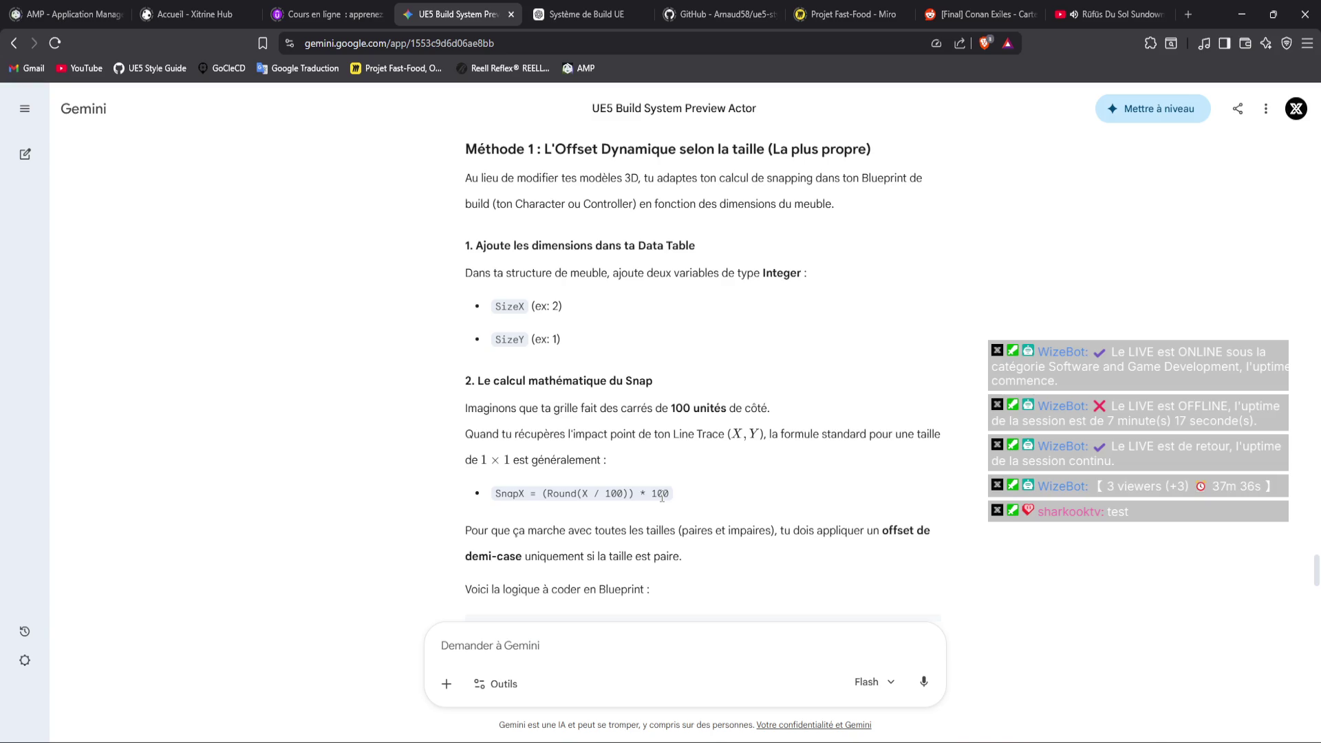
scroll(662, 497, "down", 2)
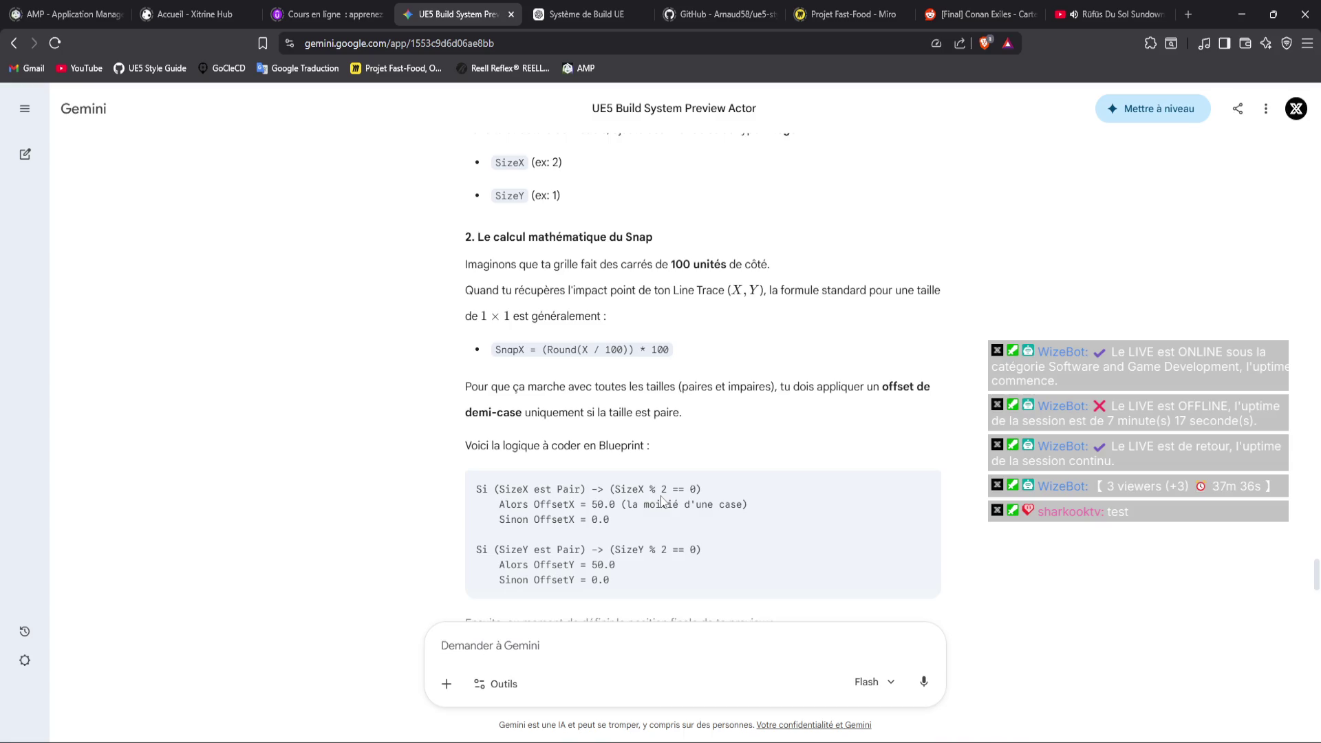
scroll(663, 501, "down", 1)
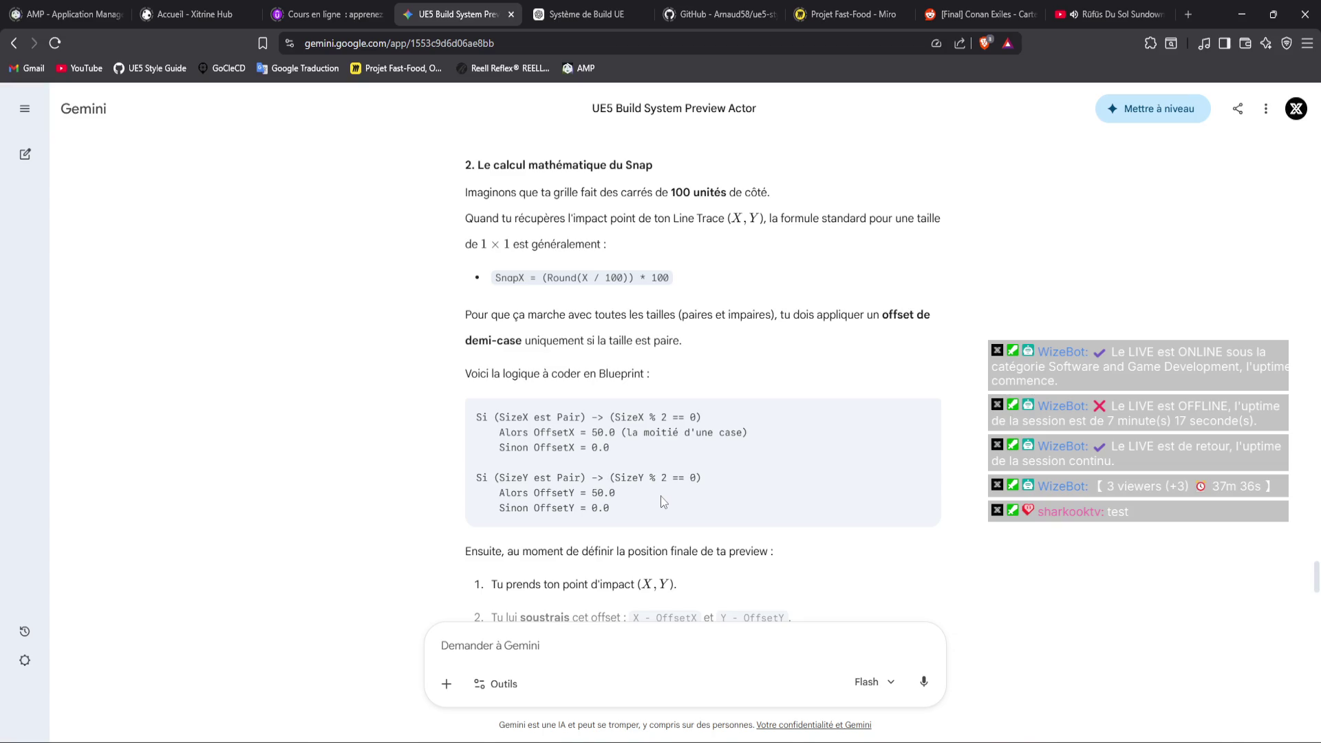
scroll(663, 501, "down", 3)
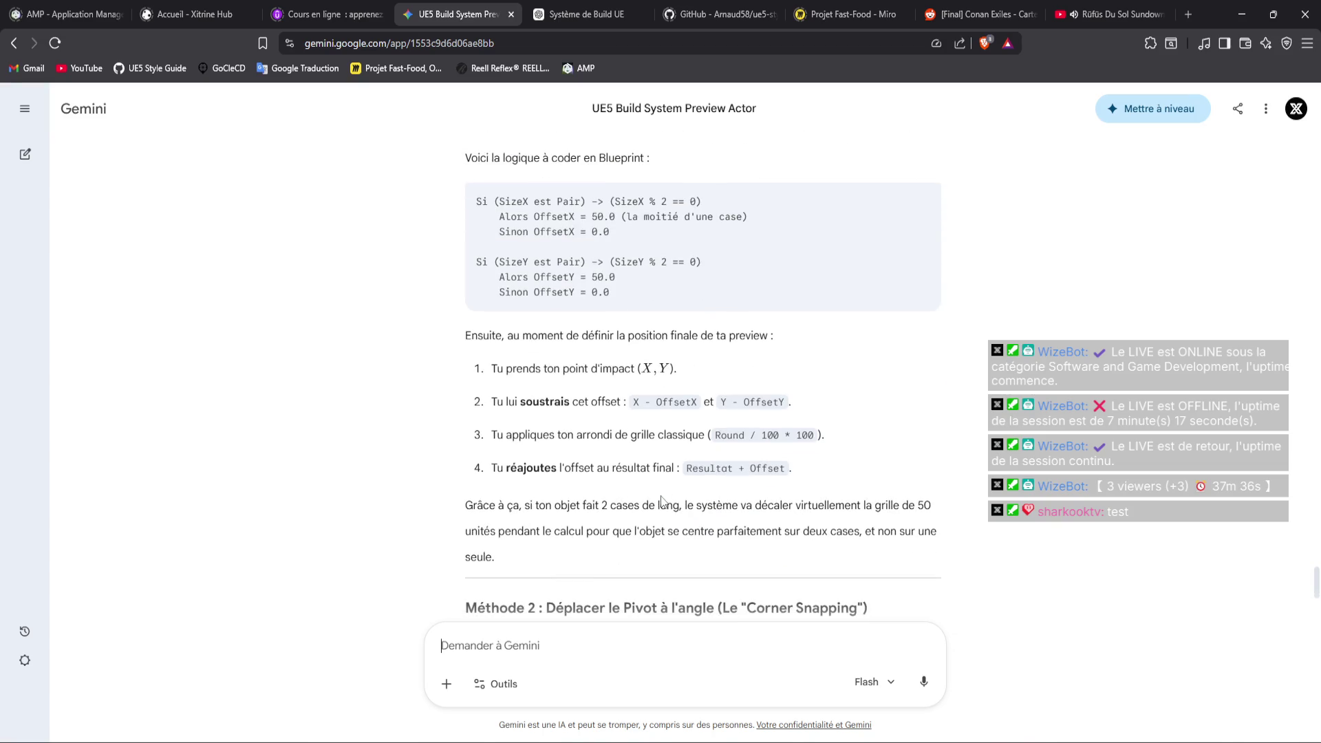
In the Unreal Editor, open BP_PlayerController's UpdatePreviewPosition function graph
key("alt+Tab")
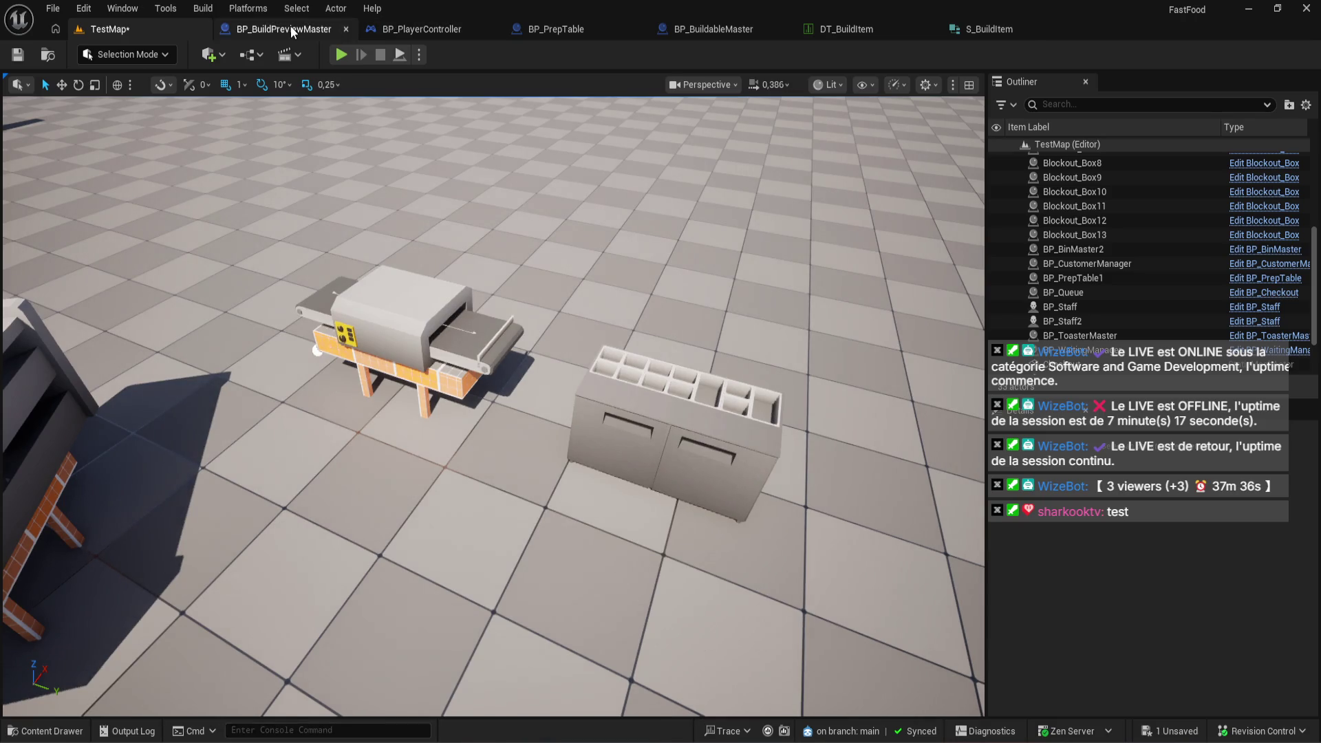
left_click(290, 27)
left_click(448, 31)
left_click(708, 29)
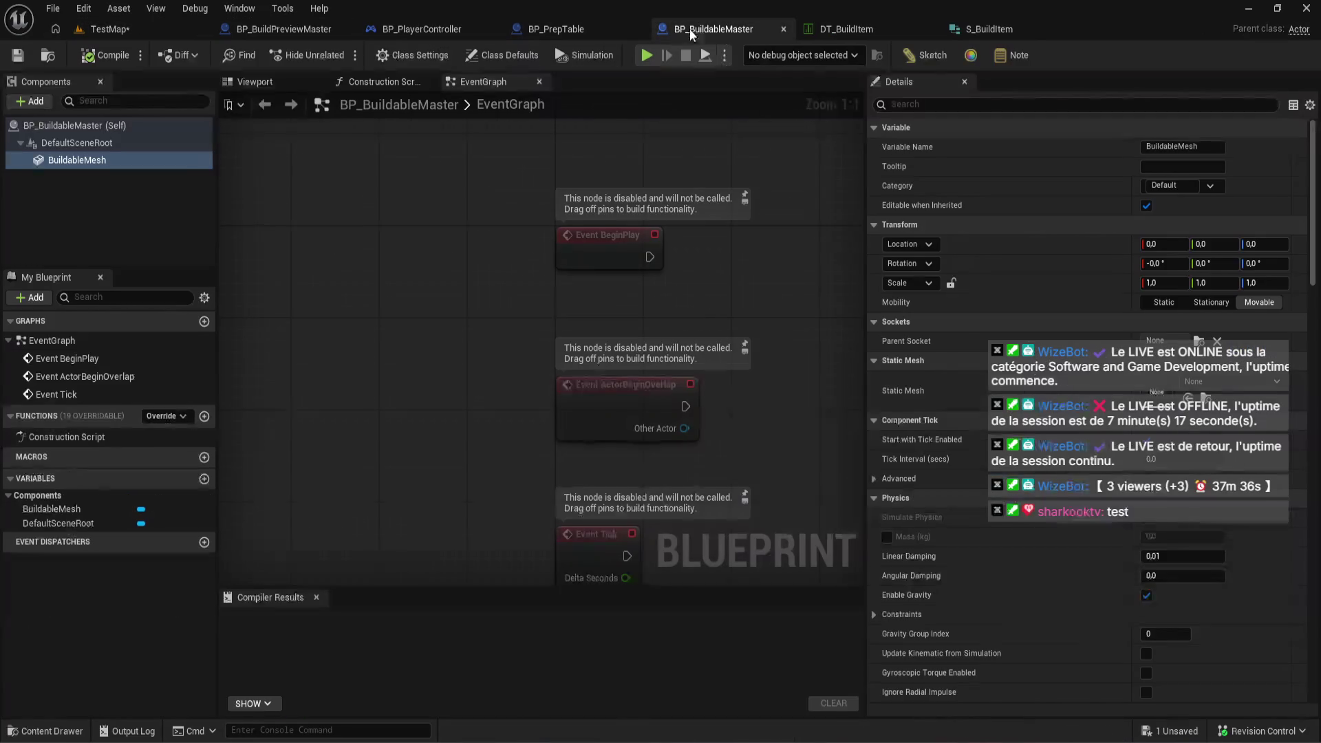
left_click(835, 27)
left_click(424, 31)
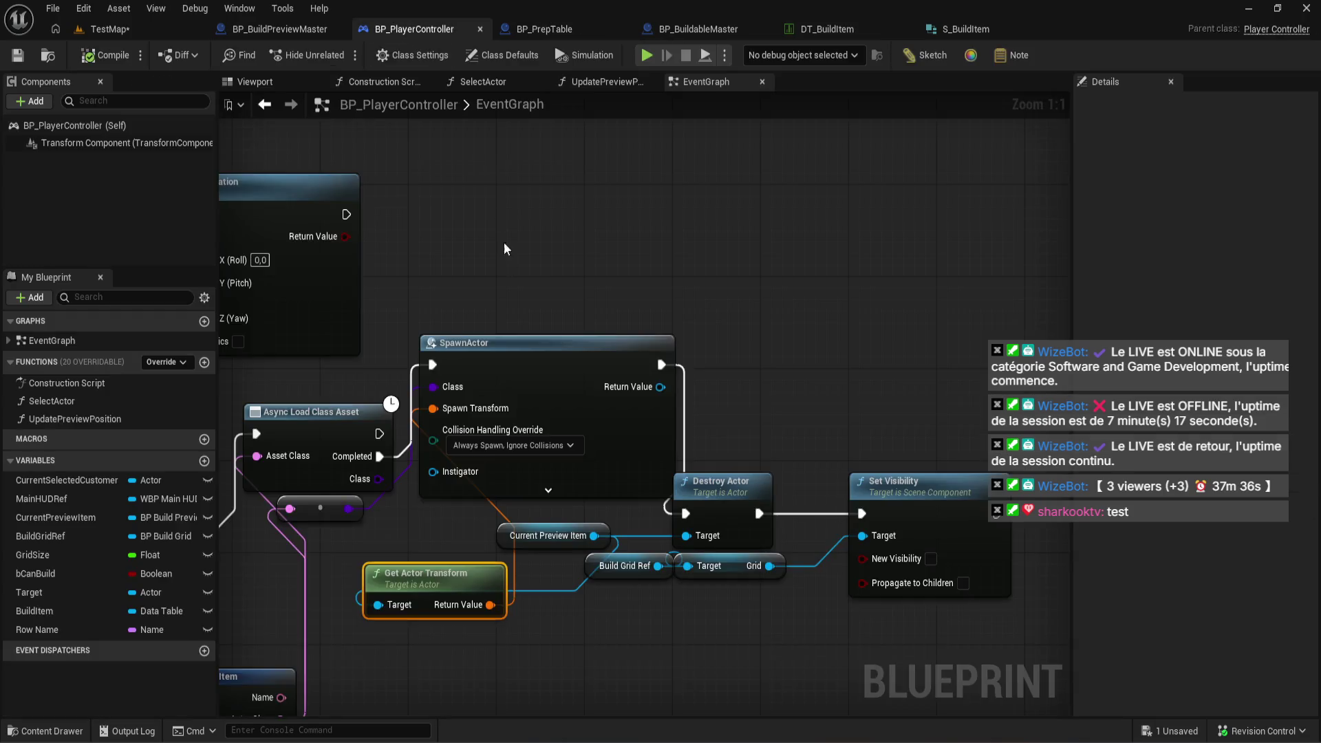
scroll(506, 249, "down", 4)
left_click(598, 82)
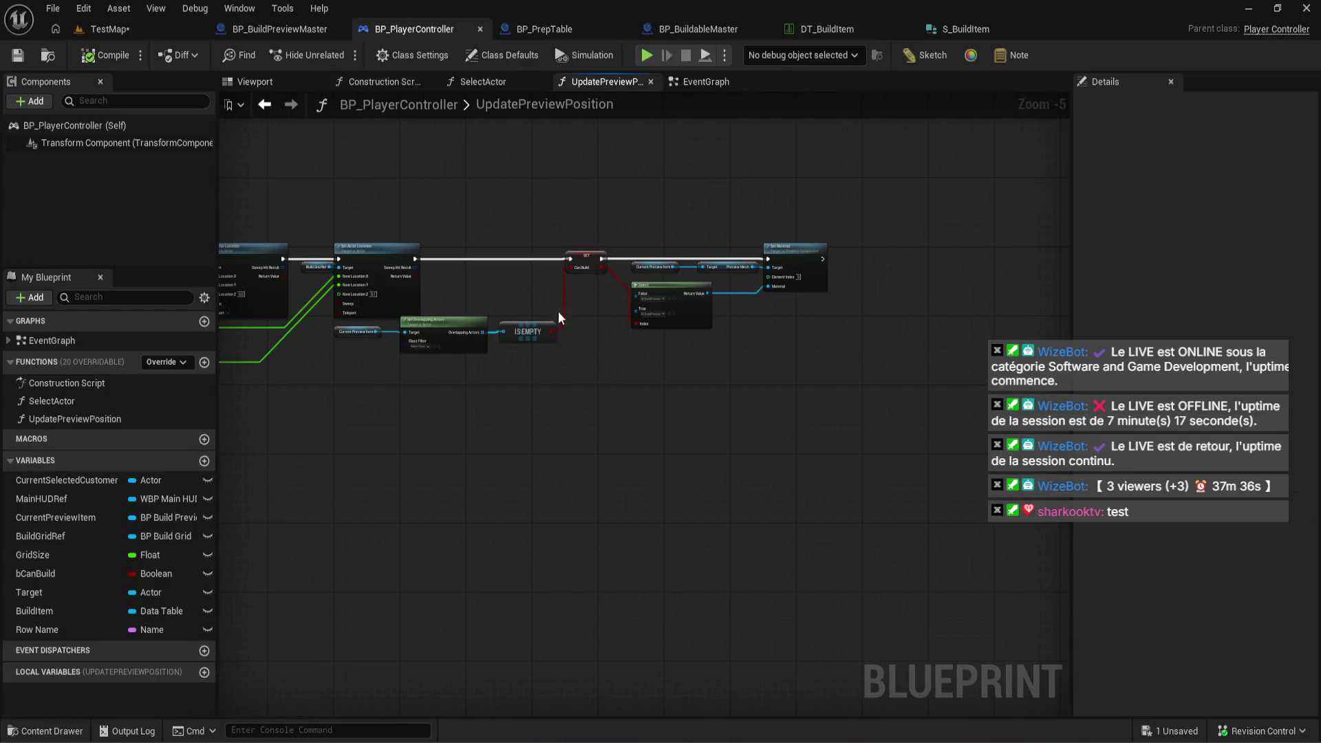
scroll(559, 318, "up", 6)
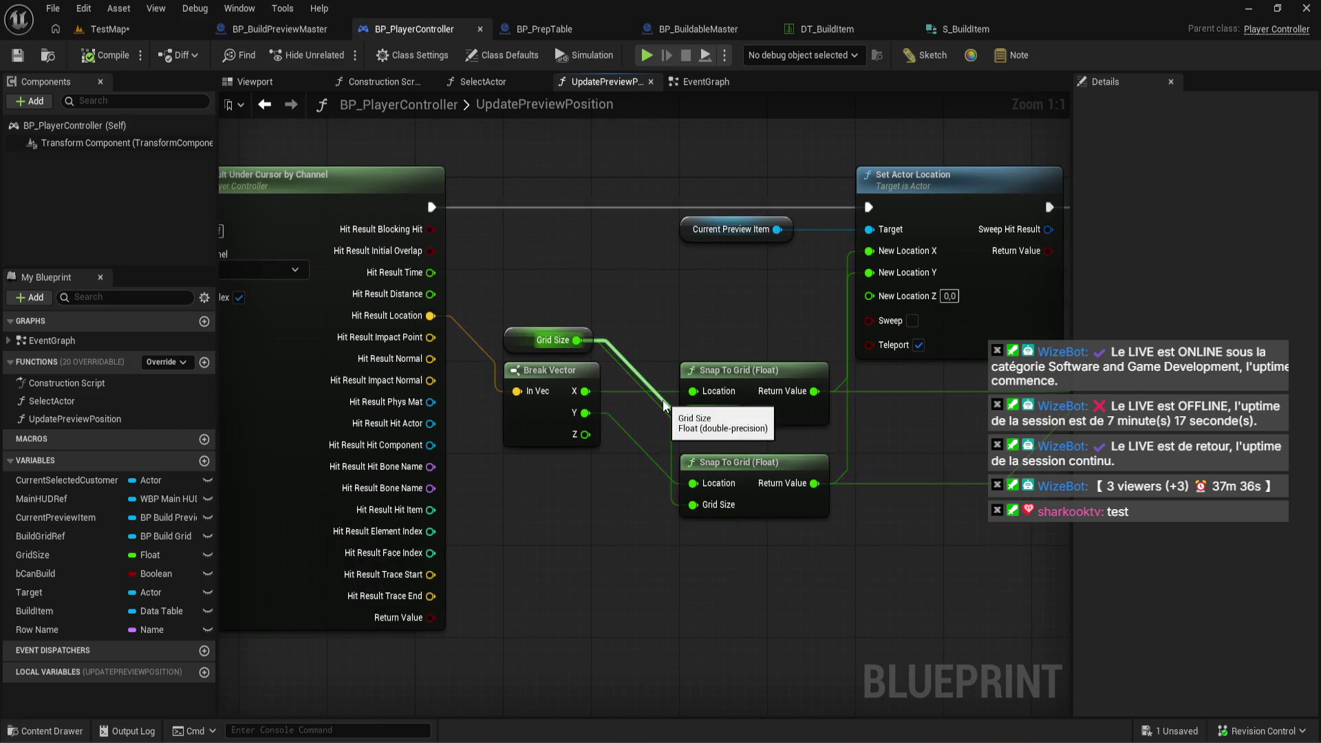
Disconnect Grid Size and set the Snap To Grid sizes to 50 for X and 100 for Y
left_click(662, 407, "alt")
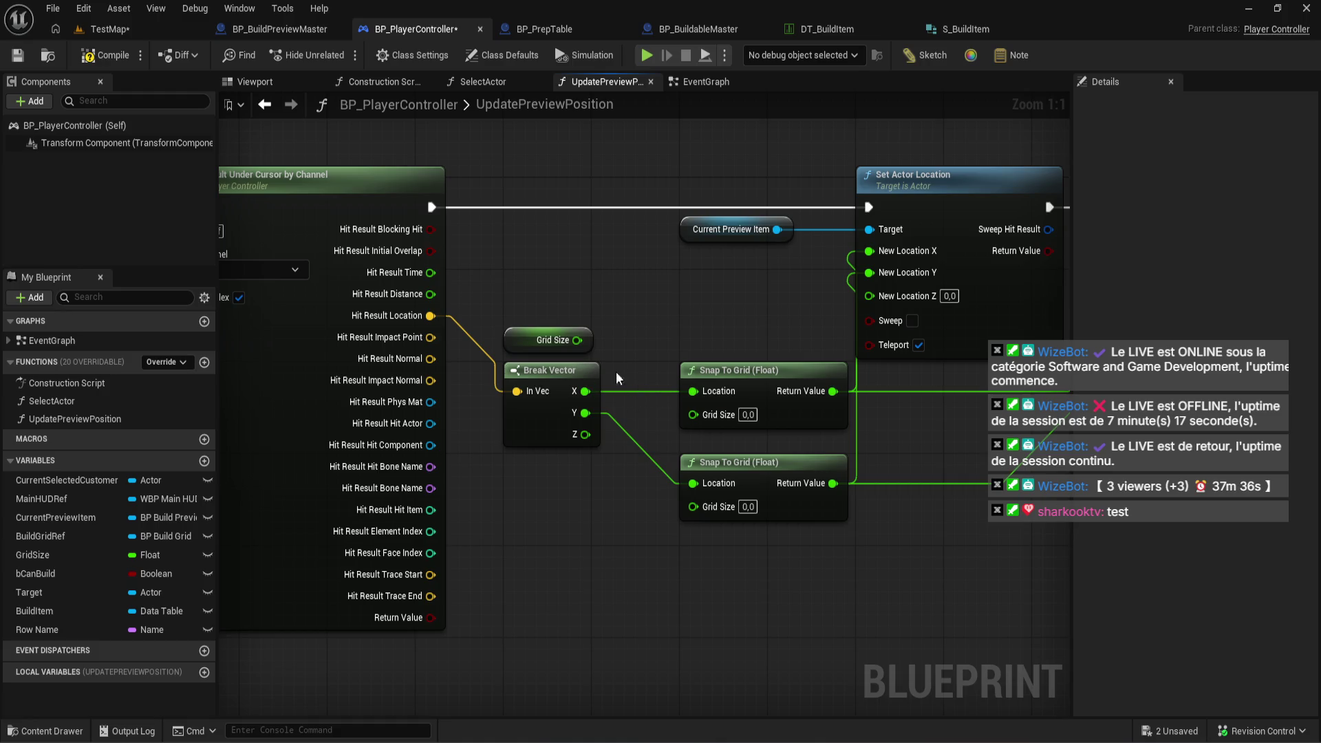
left_click(748, 415)
type("50")
left_click(747, 507)
type("100")
key("Return")
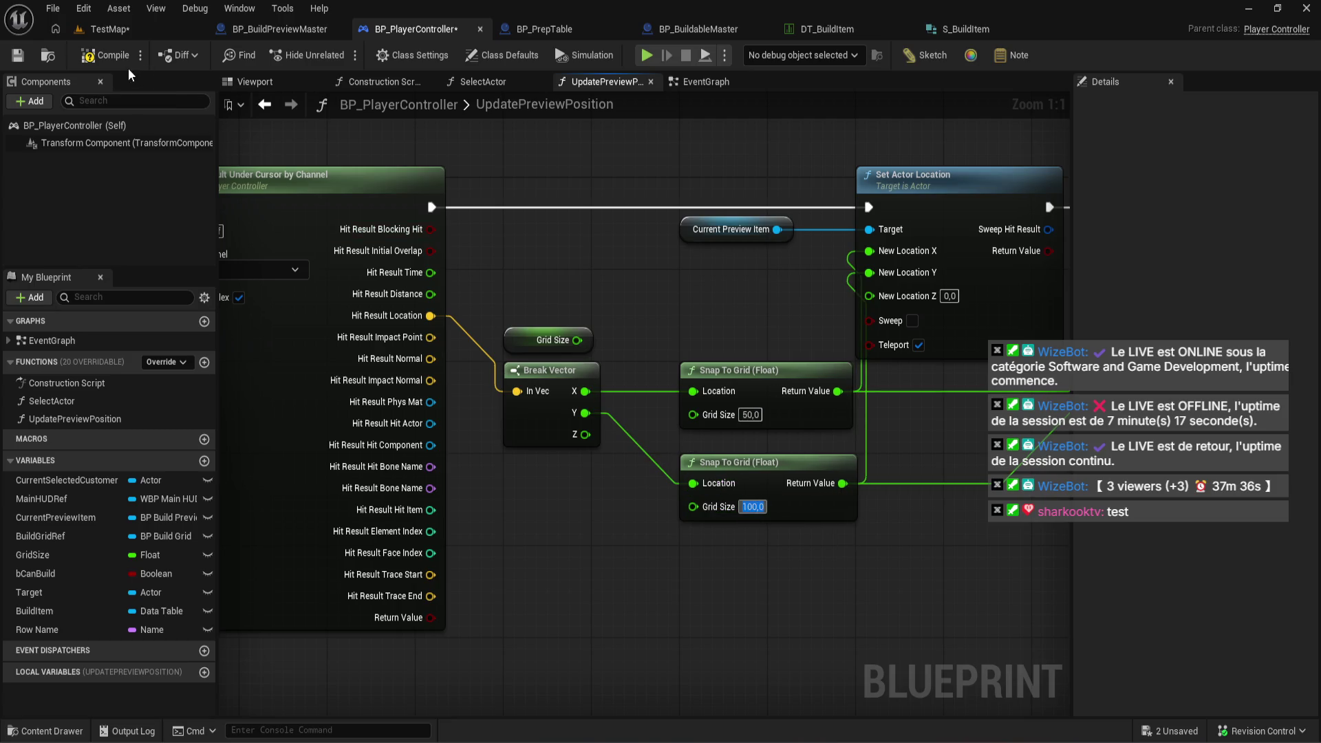
Compile and save BP_PlayerController, then return to the TestMap level
left_click(114, 55)
left_click(156, 9)
left_click(110, 29)
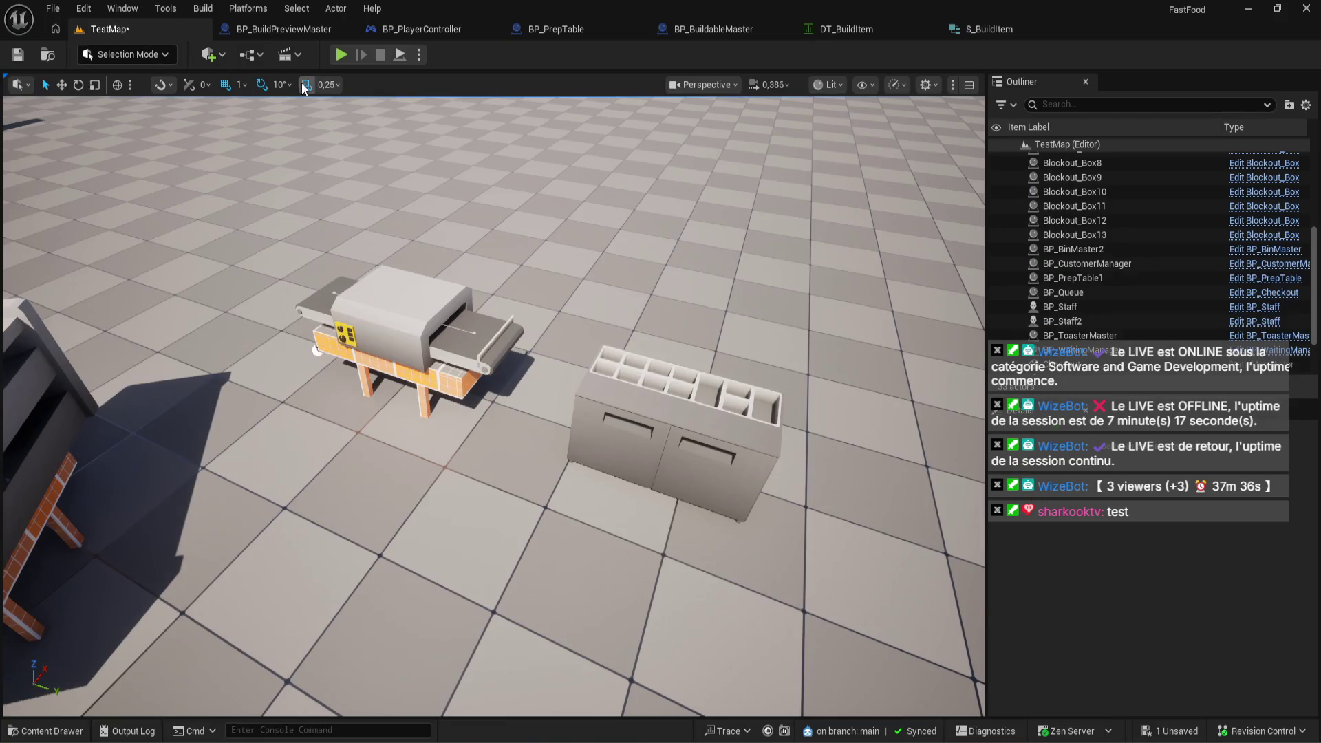
Play the level to watch the preview snap with the 50/100 sizes, then return to BP_PlayerController
left_click(341, 54)
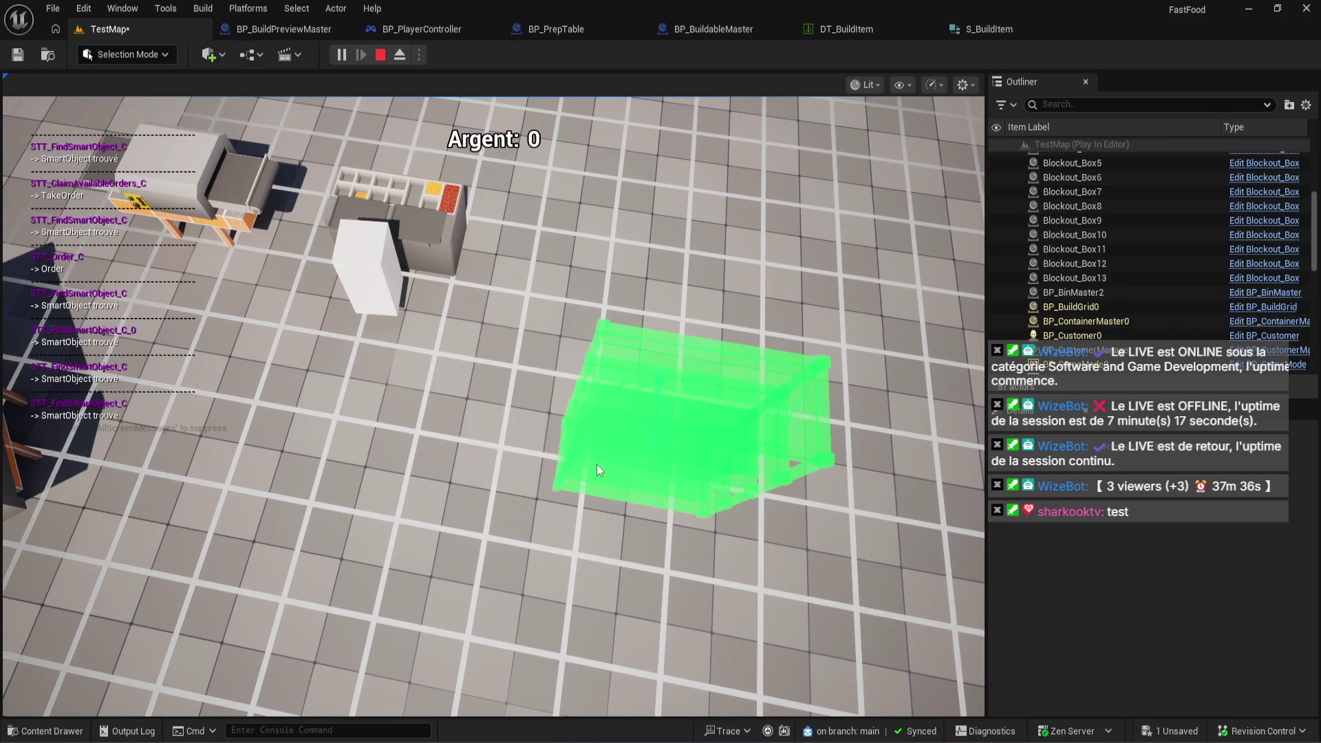
scroll(586, 459, "down", 4)
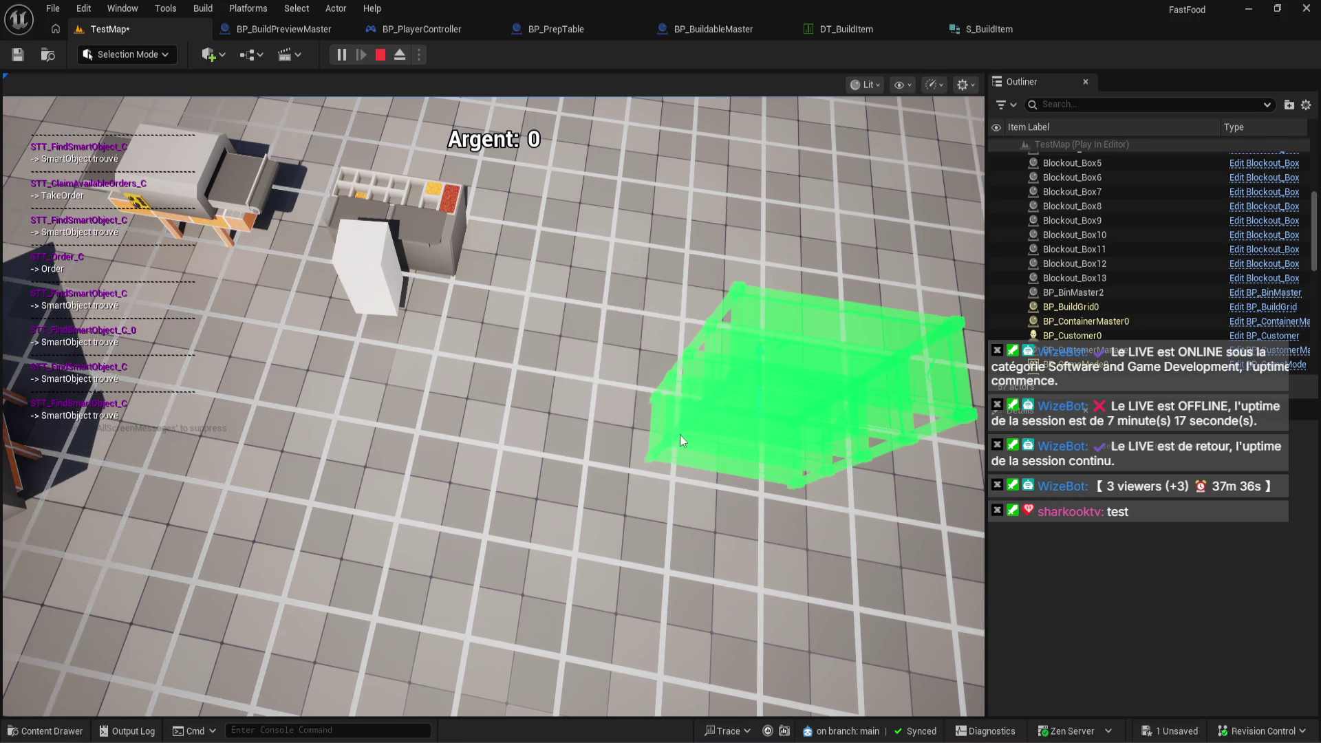
key("Escape")
left_click(417, 29)
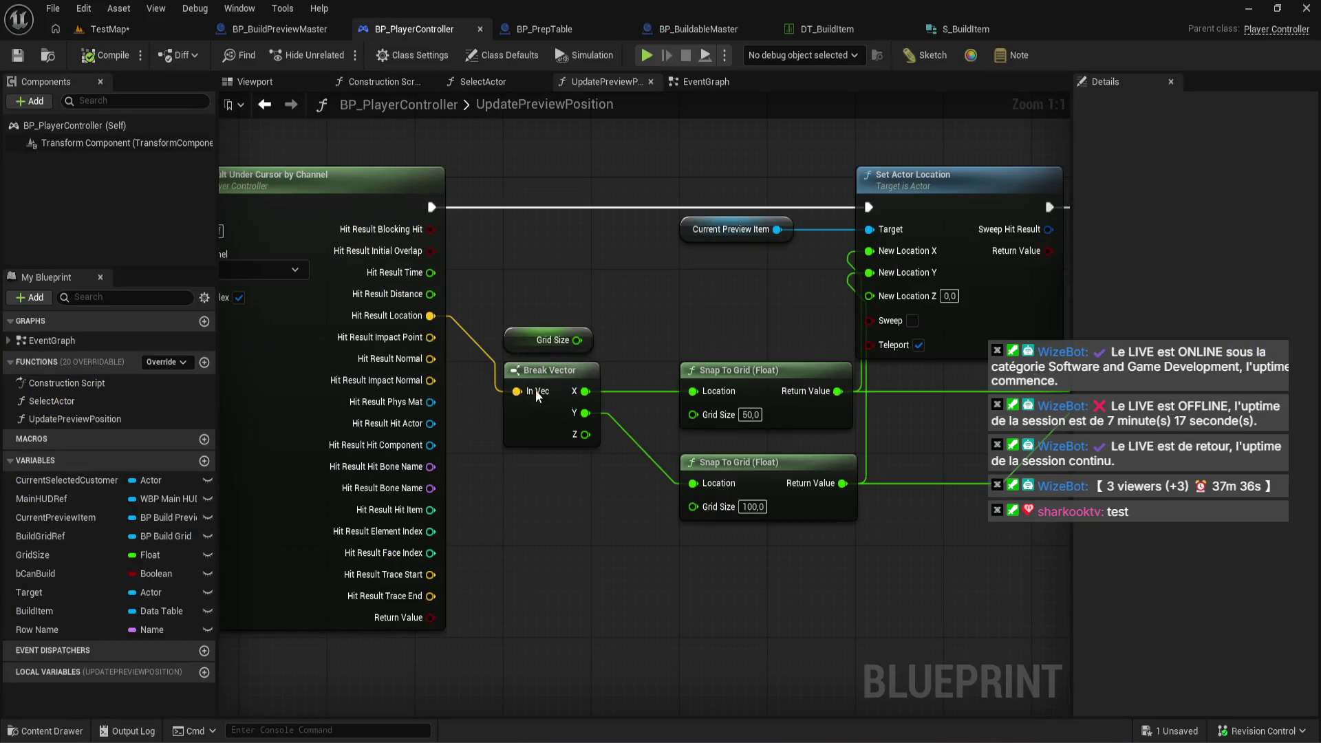
Swap the snap sizes to X 100 and Y 50, then play TestMap in build mode and rotate the preview
key("ctrl+z")
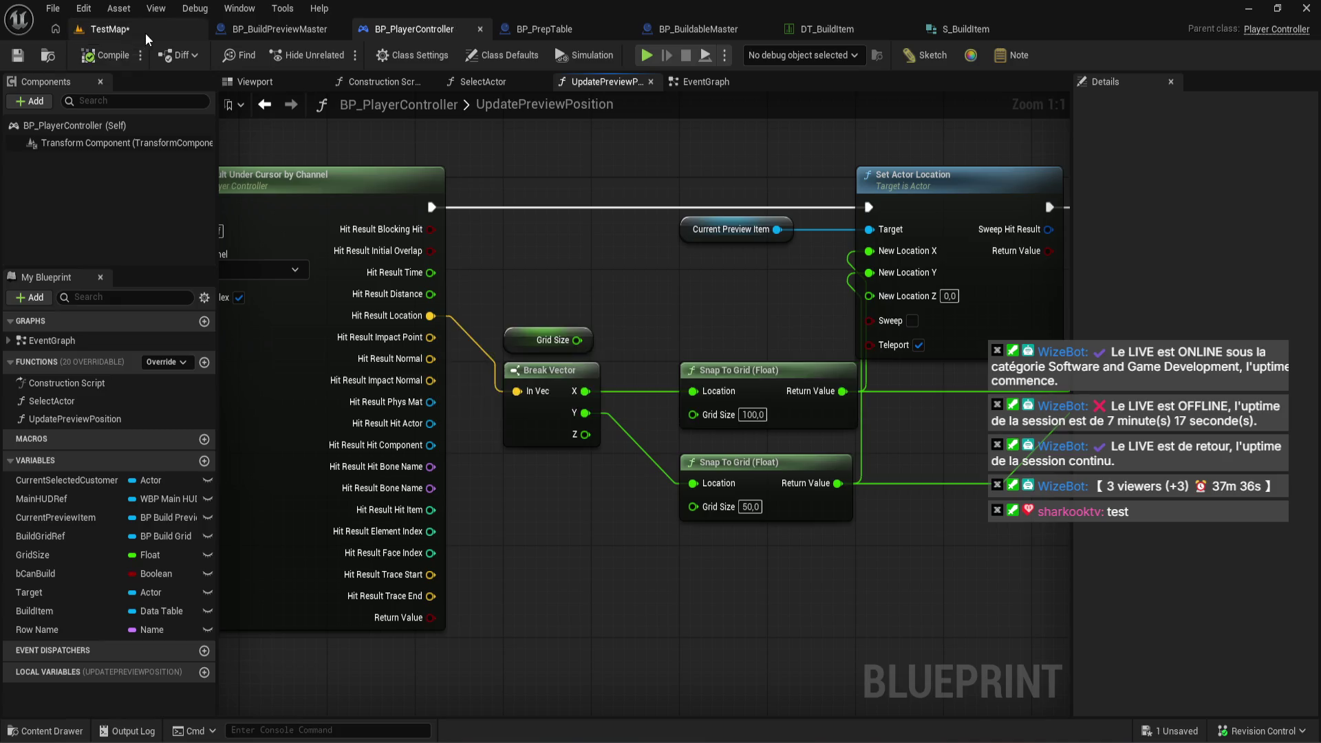
left_click(103, 29)
left_click(341, 55)
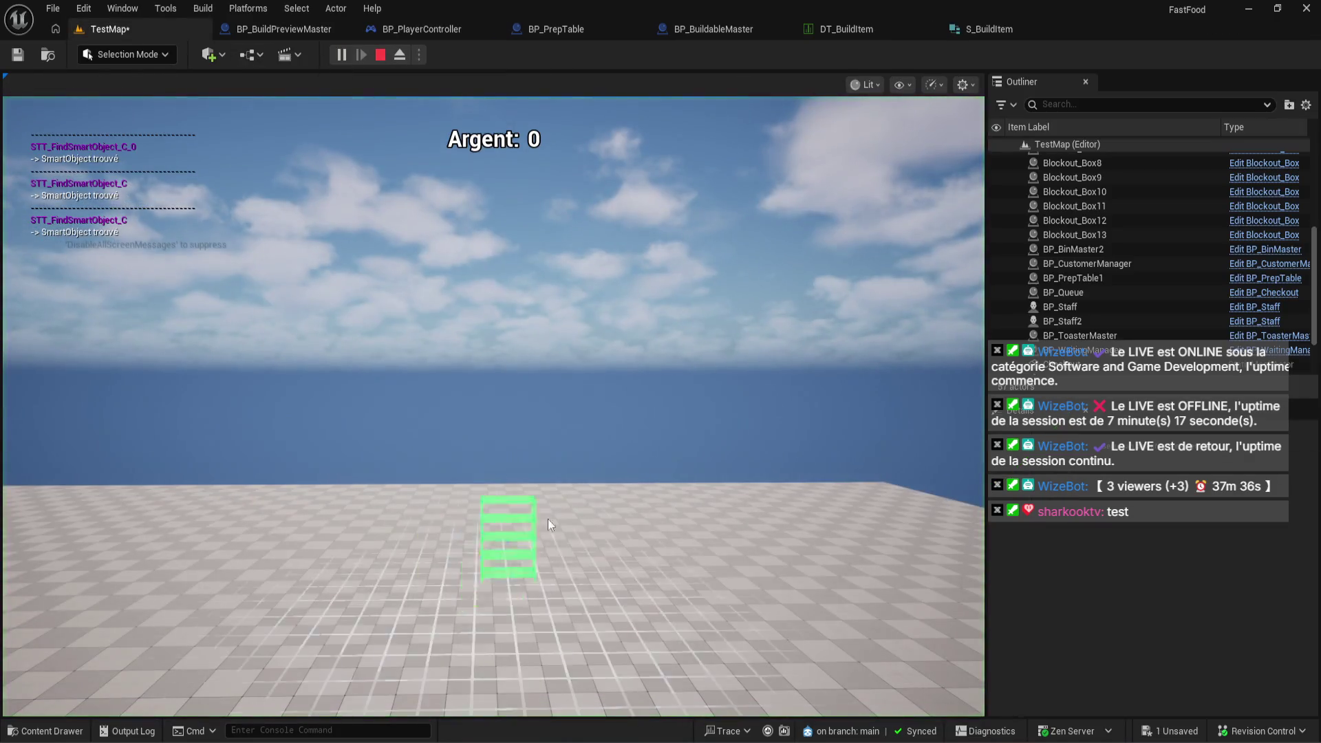
key("b")
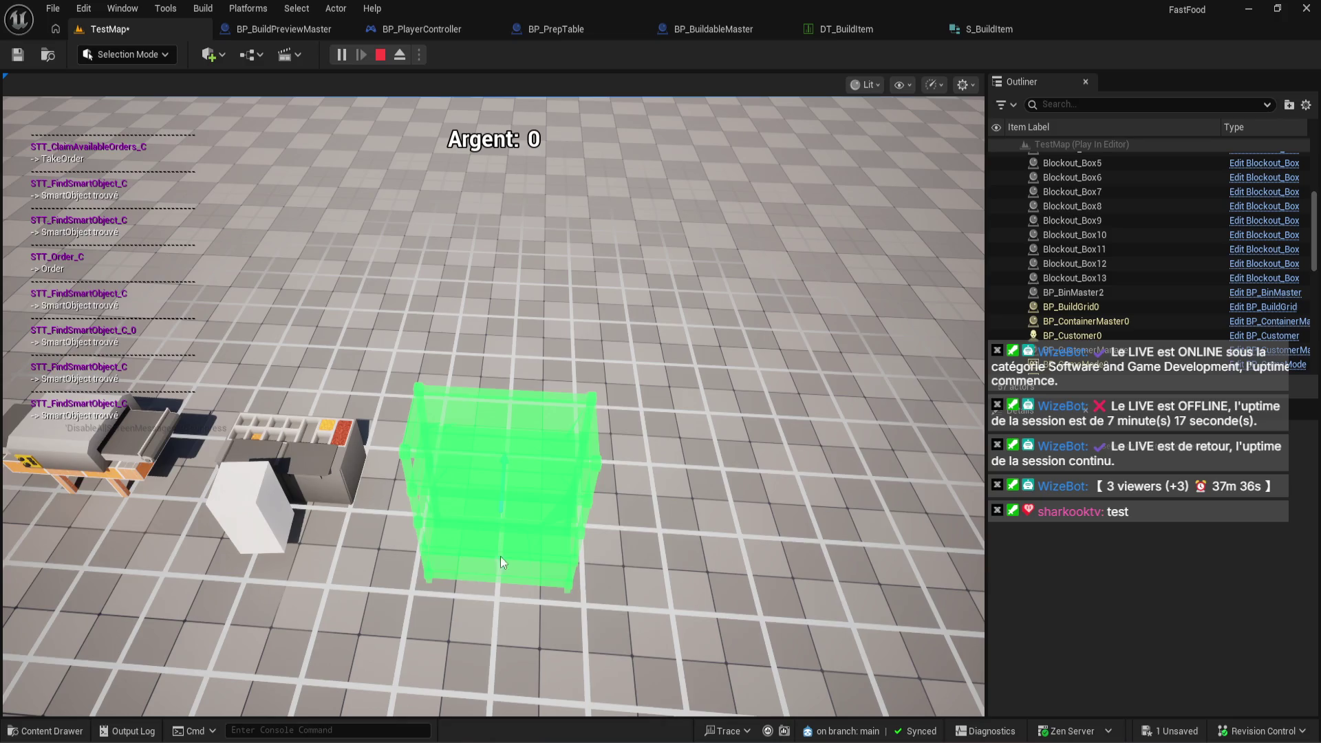
key("r")
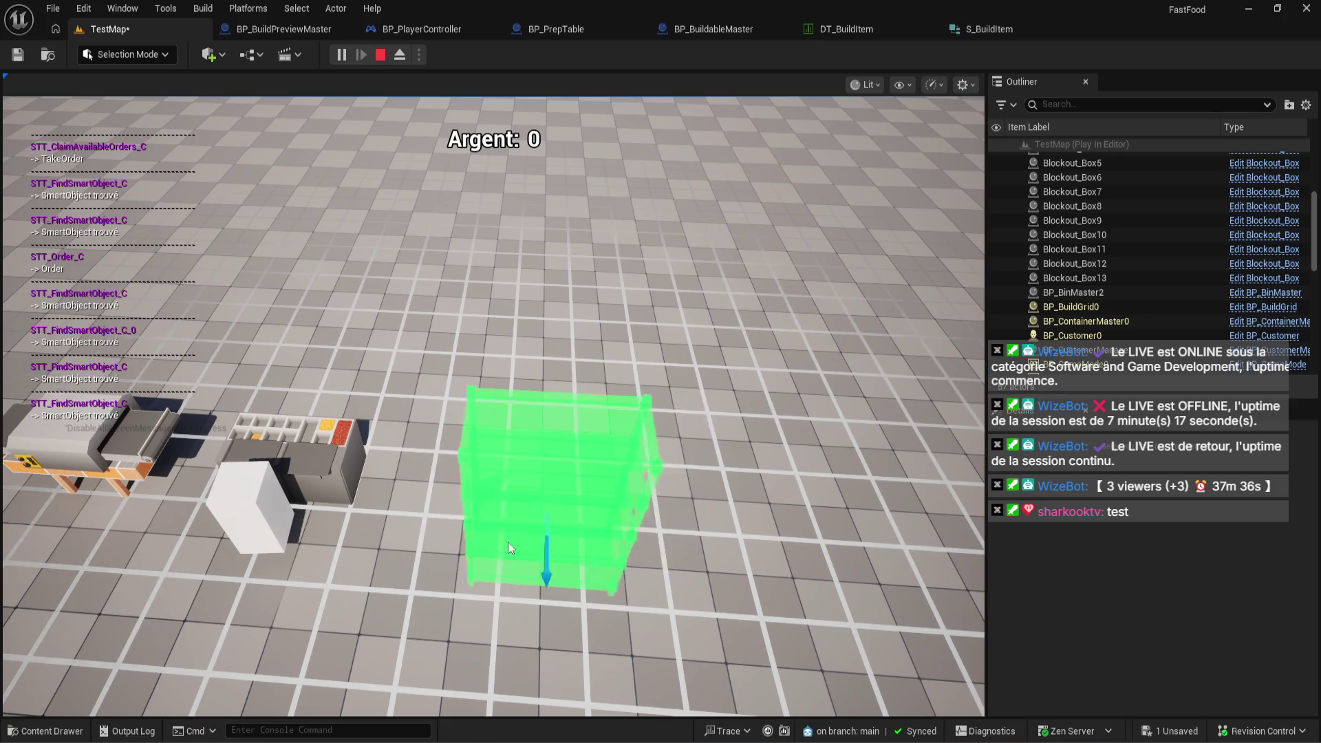
Pan the game camera across the kitchen grid watching the rotated preview snap, then stop play
scroll(508, 542, "up", 3)
key("d")
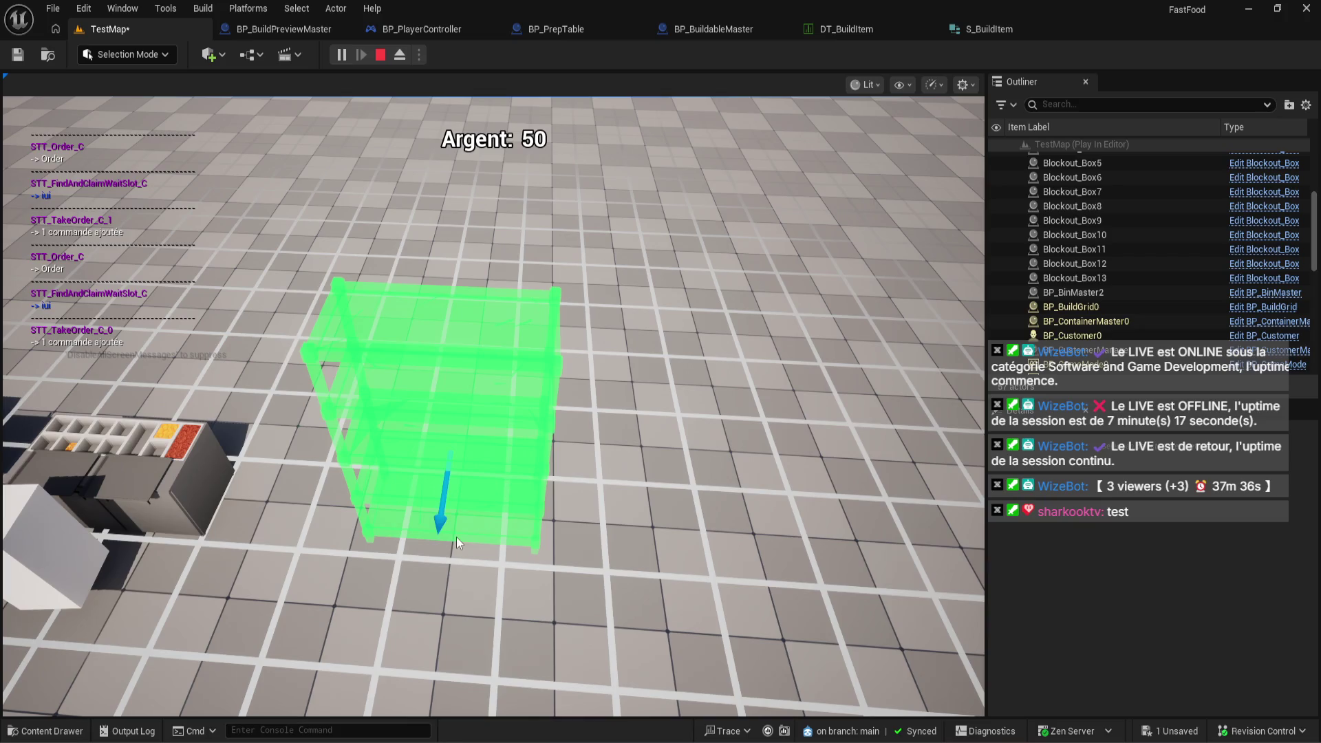
key("a")
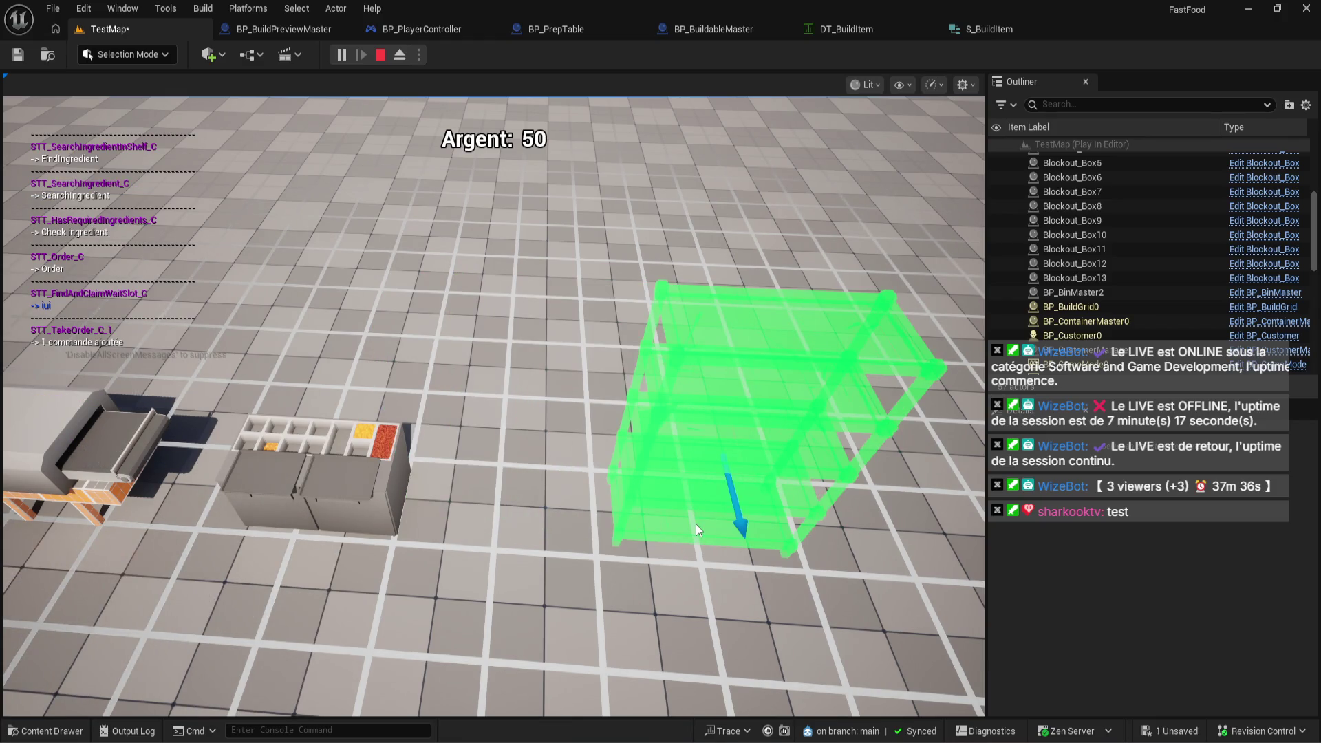
key("d")
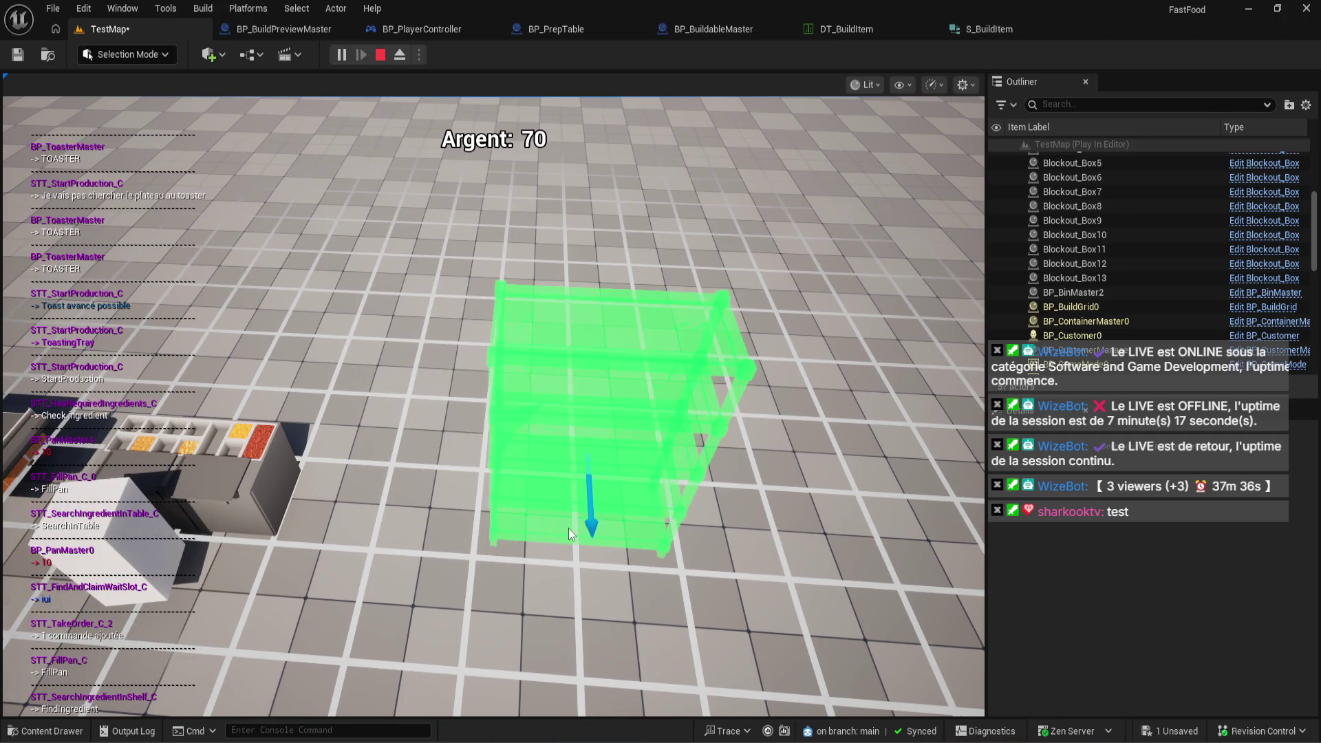
key("Escape")
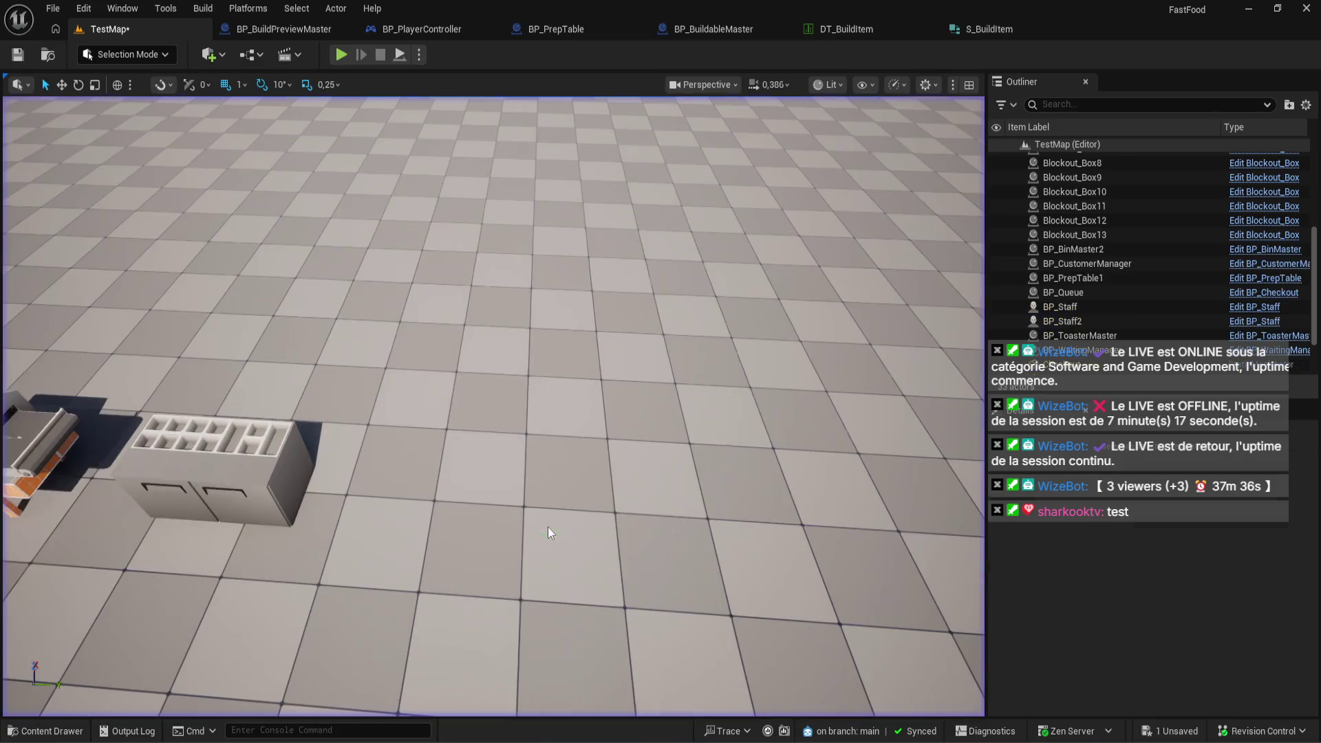
Launch Software Inc. from the Steam library home page
key("alt+Tab")
mouse_move(169, 34)
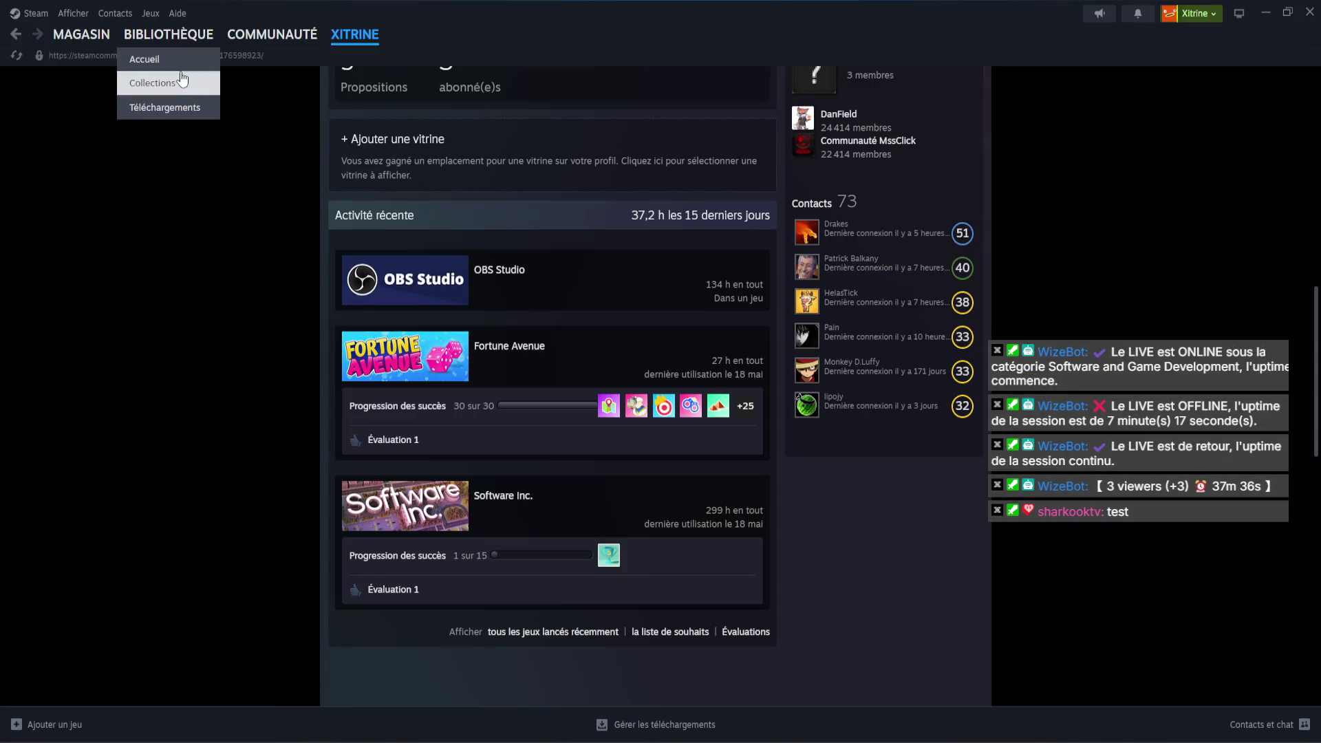
left_click(158, 82)
left_click(175, 63)
double_click(76, 532)
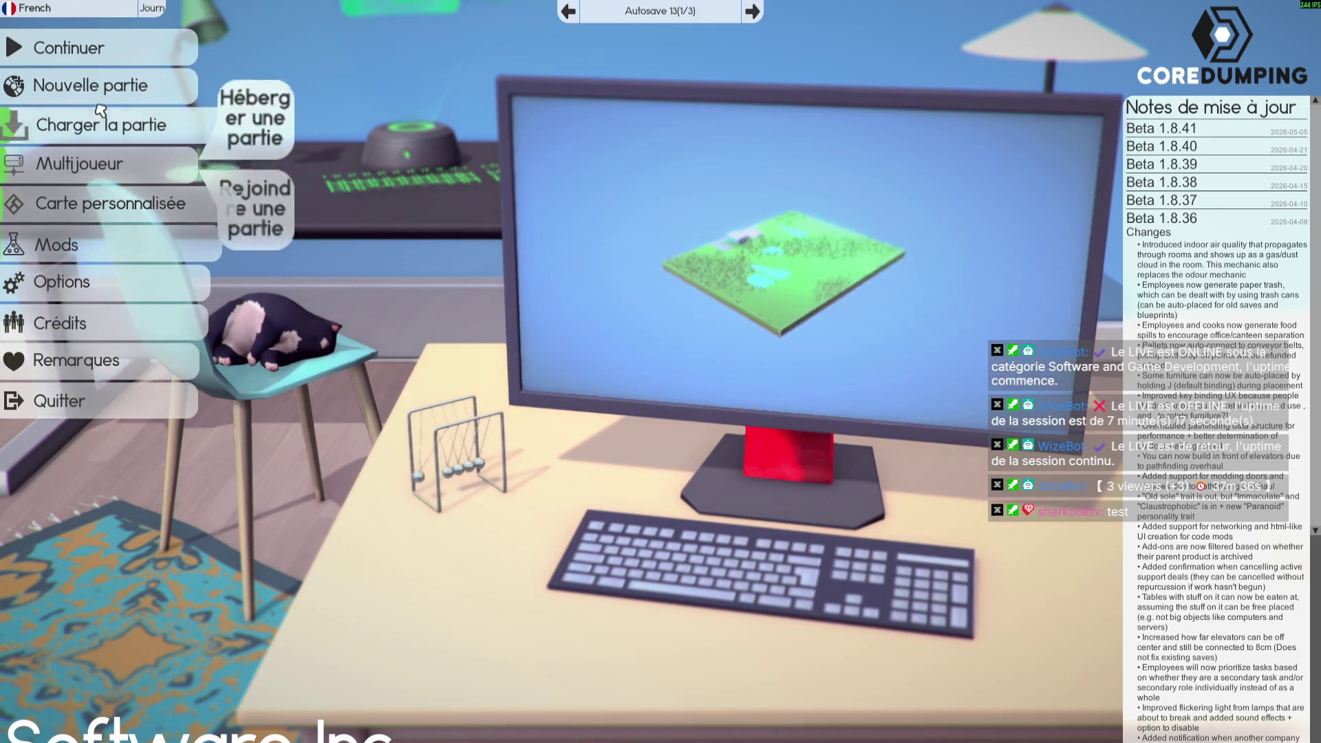
Load the Autosave 13 save, accept automatic trash-bin placement, and switch to build mode
left_click(104, 124)
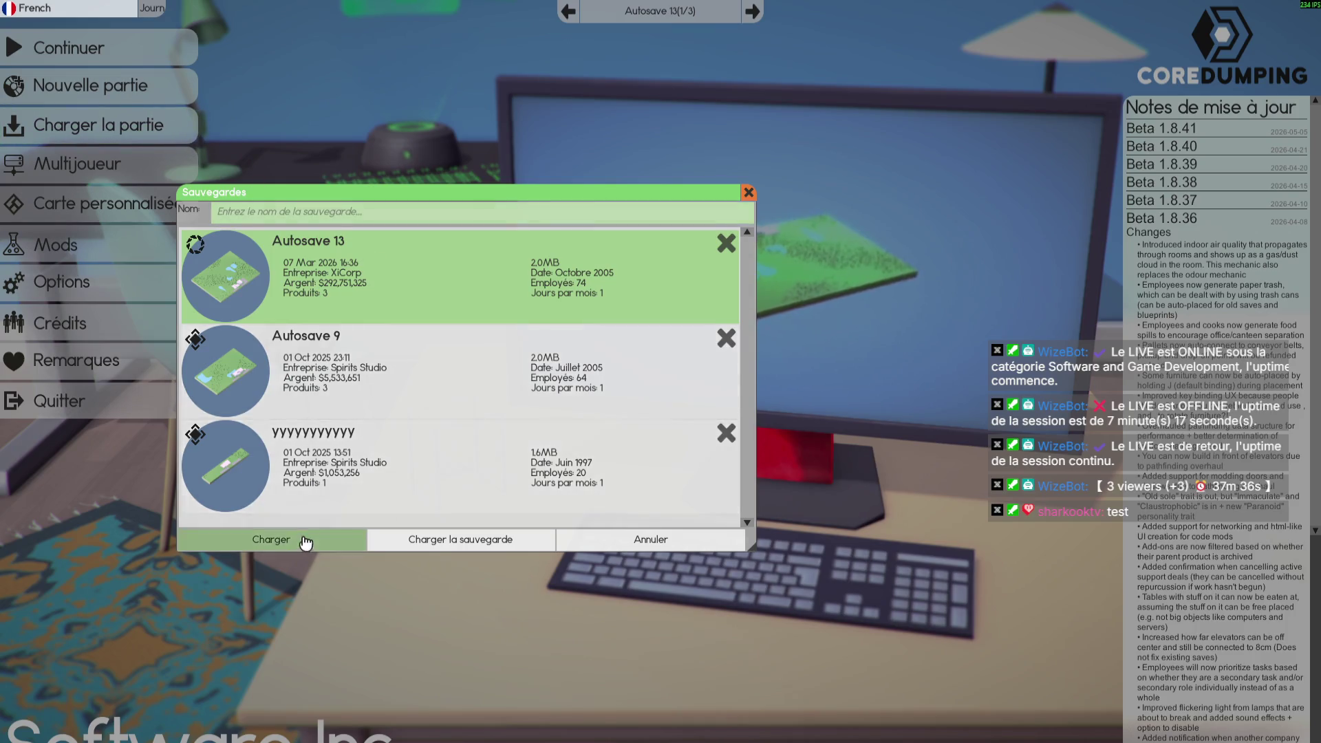
left_click(303, 539)
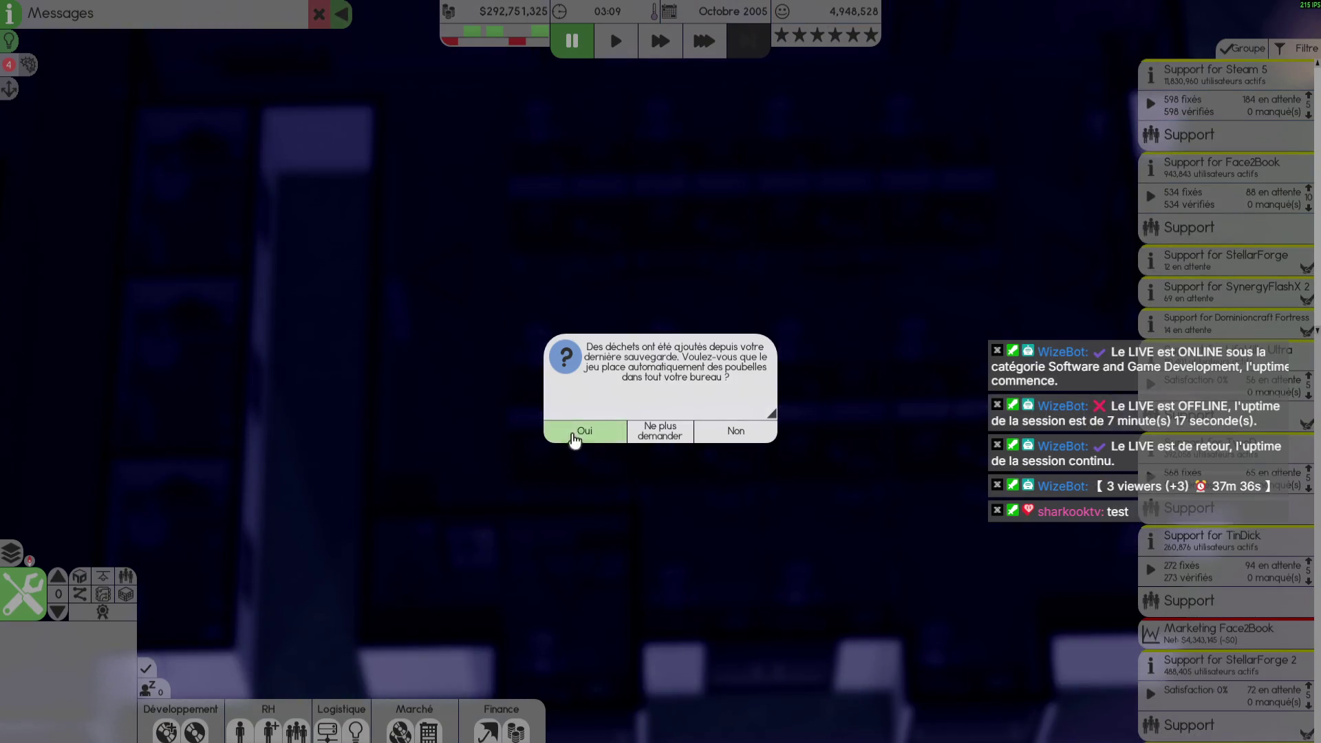
left_click(571, 432)
key("Tab")
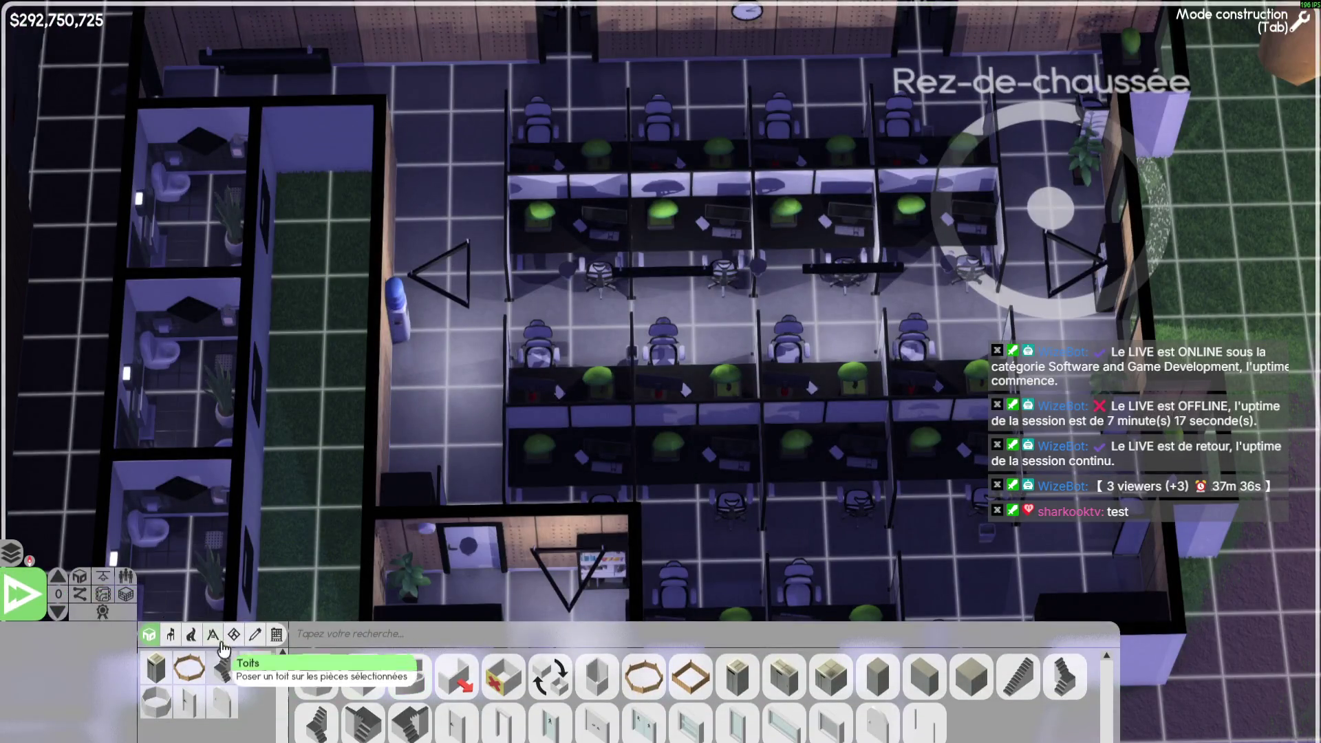
Pick the $300 desk from the furniture catalogue and rotate its ghost to a diagonal angle
left_click(171, 634)
left_click(551, 682)
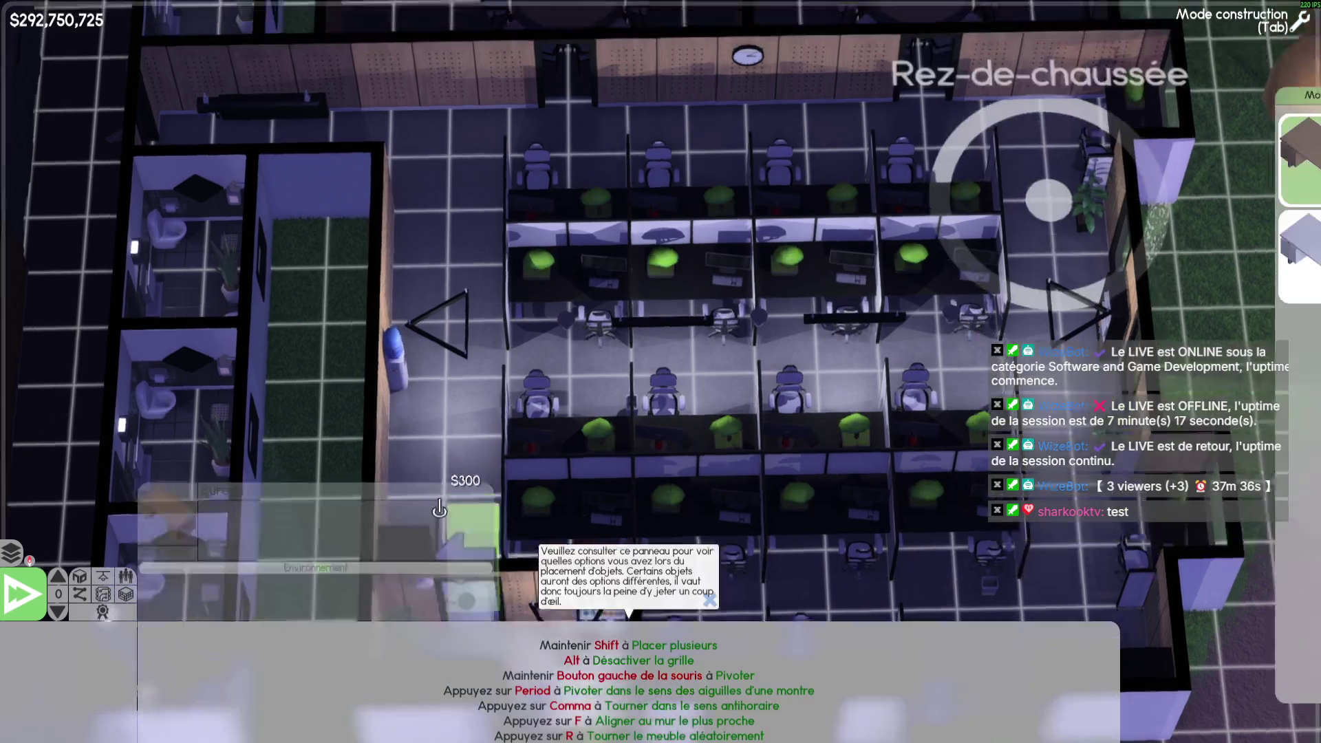
scroll(721, 485, "up", 5)
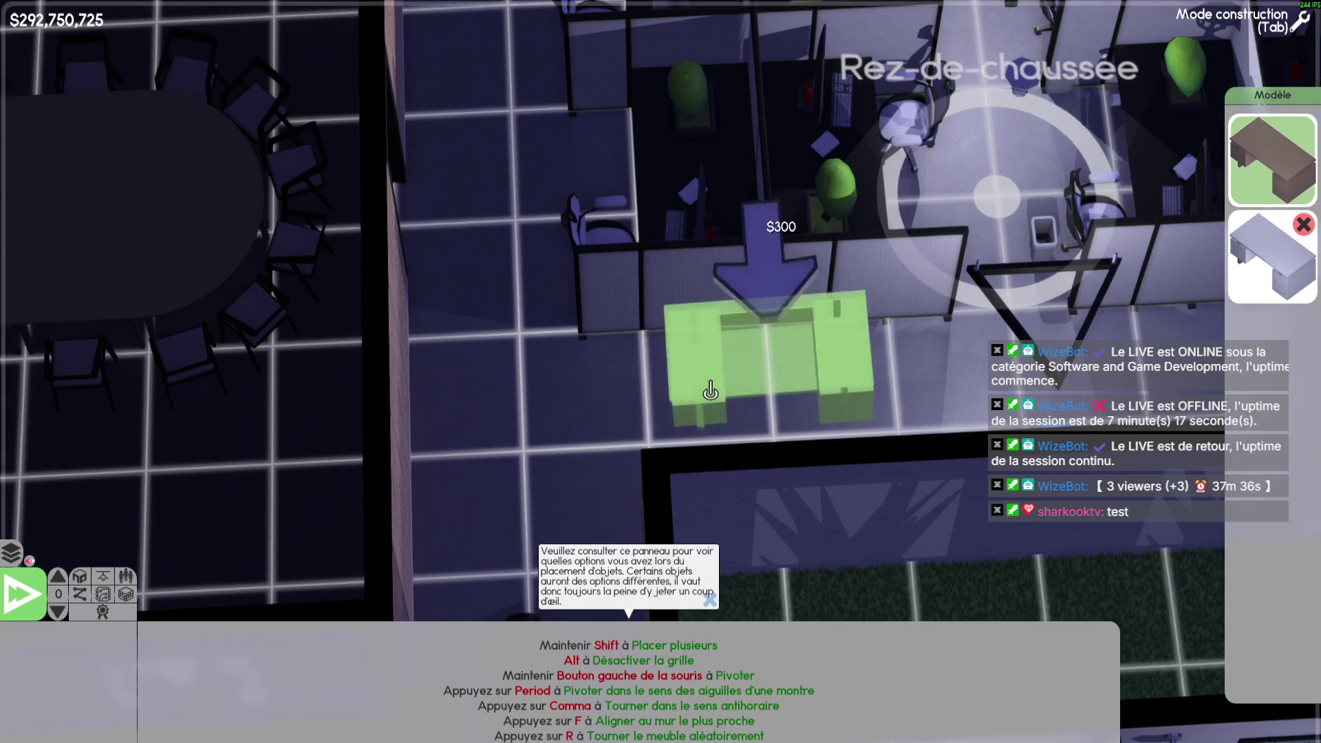
left_click_drag(700, 392, 707, 383)
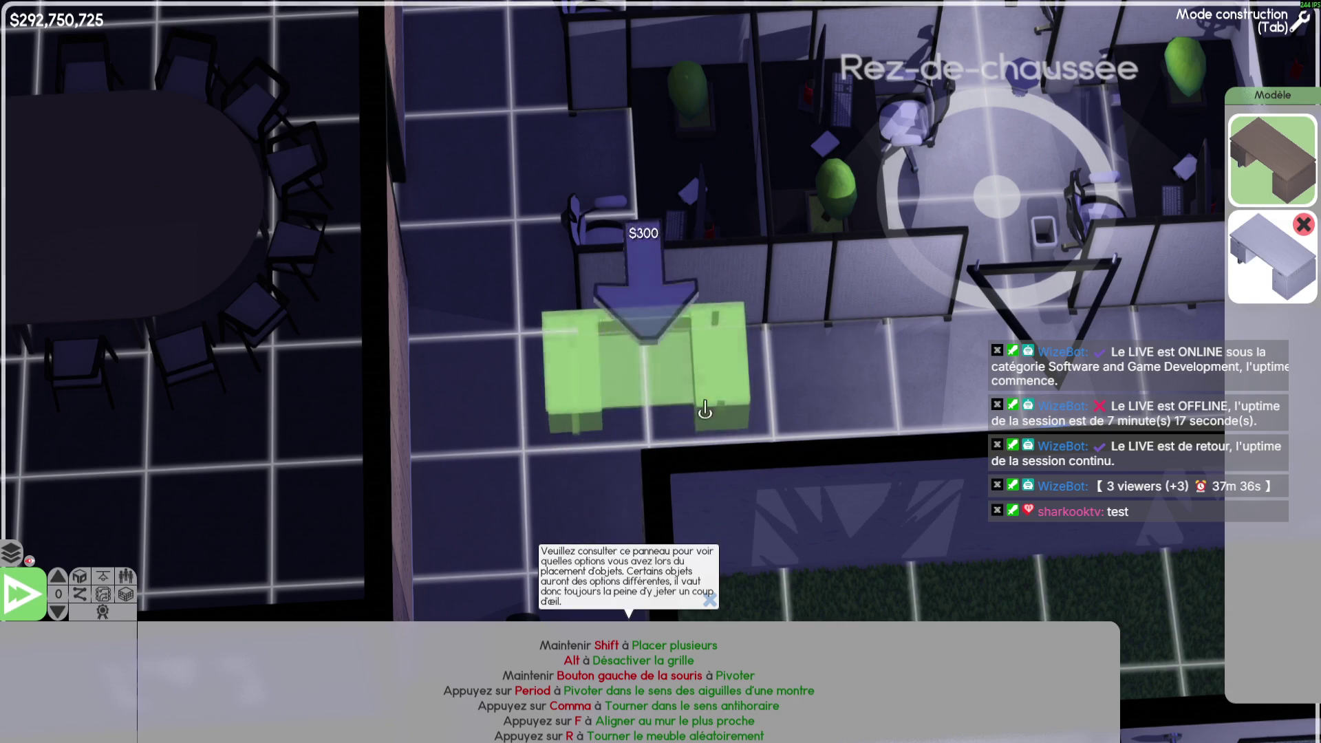
Pan the camera around the office and walled room while watching the desk ghost snap
key("w")
key("s")
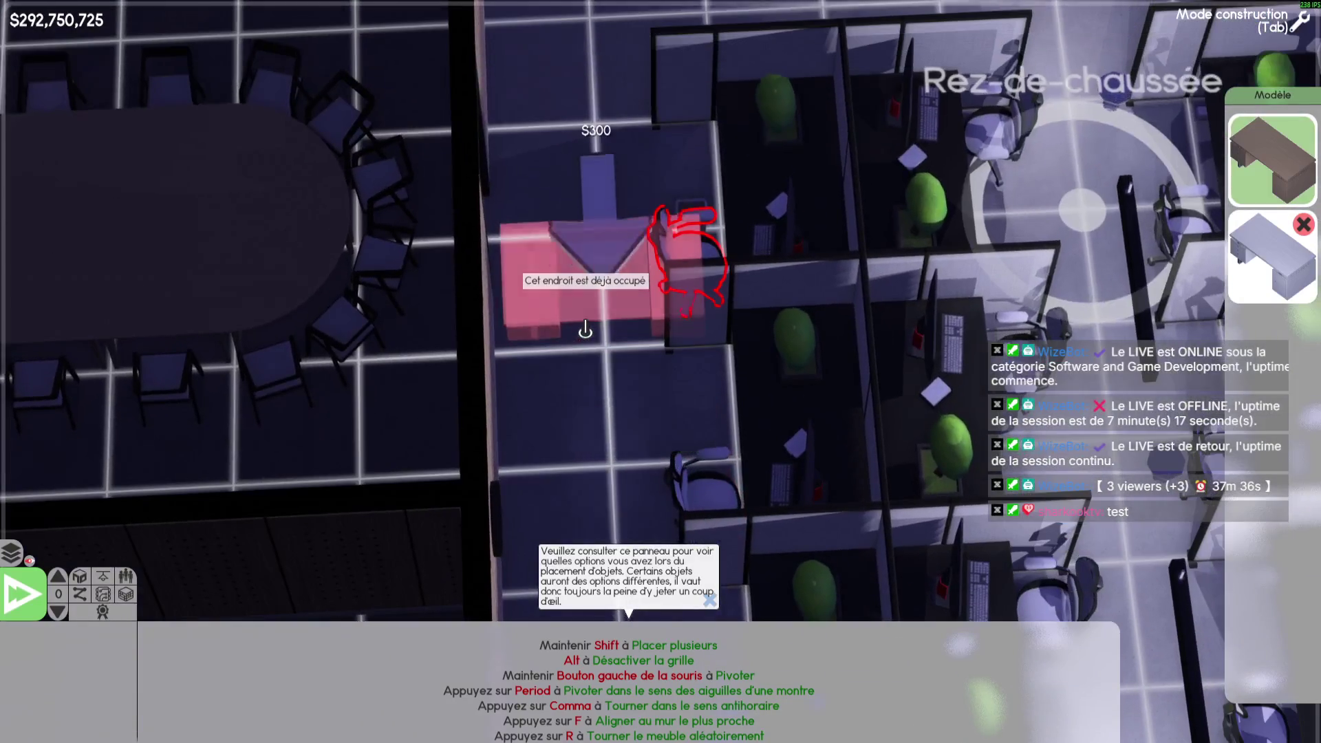
key("w")
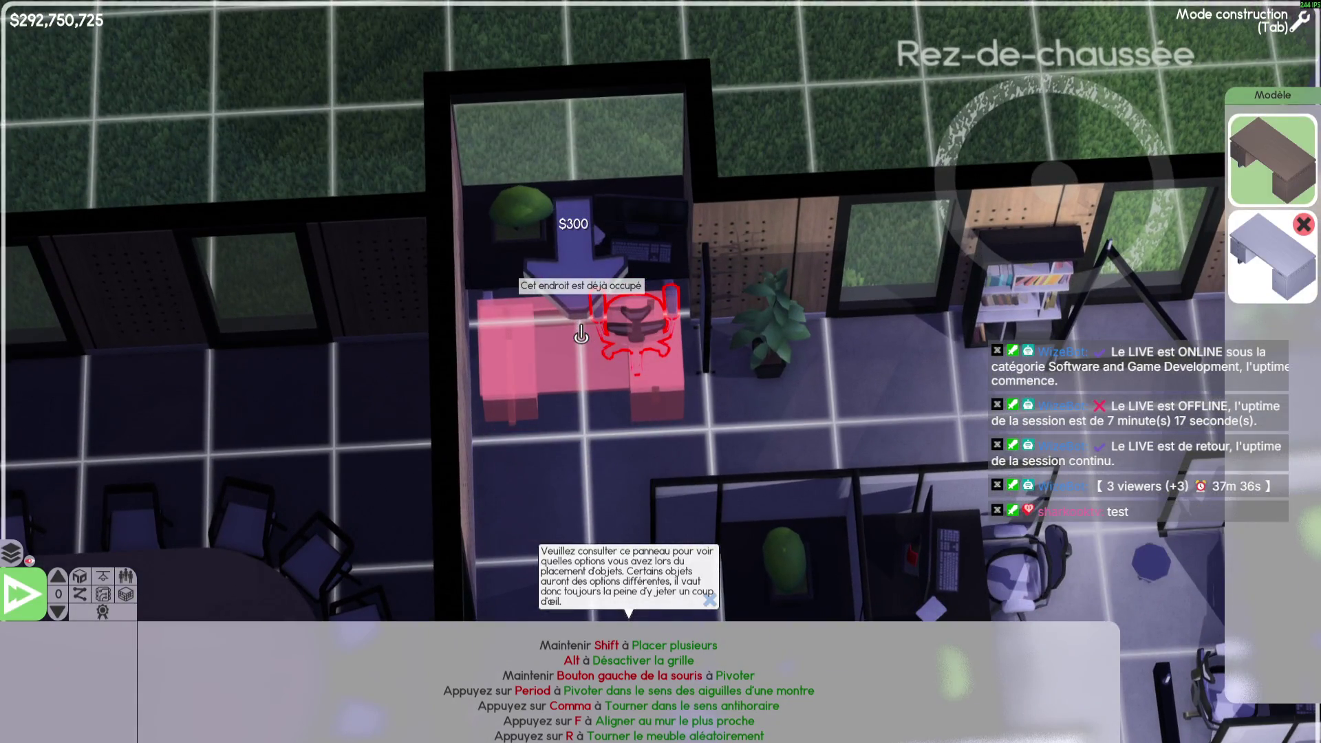
key("w")
key("s")
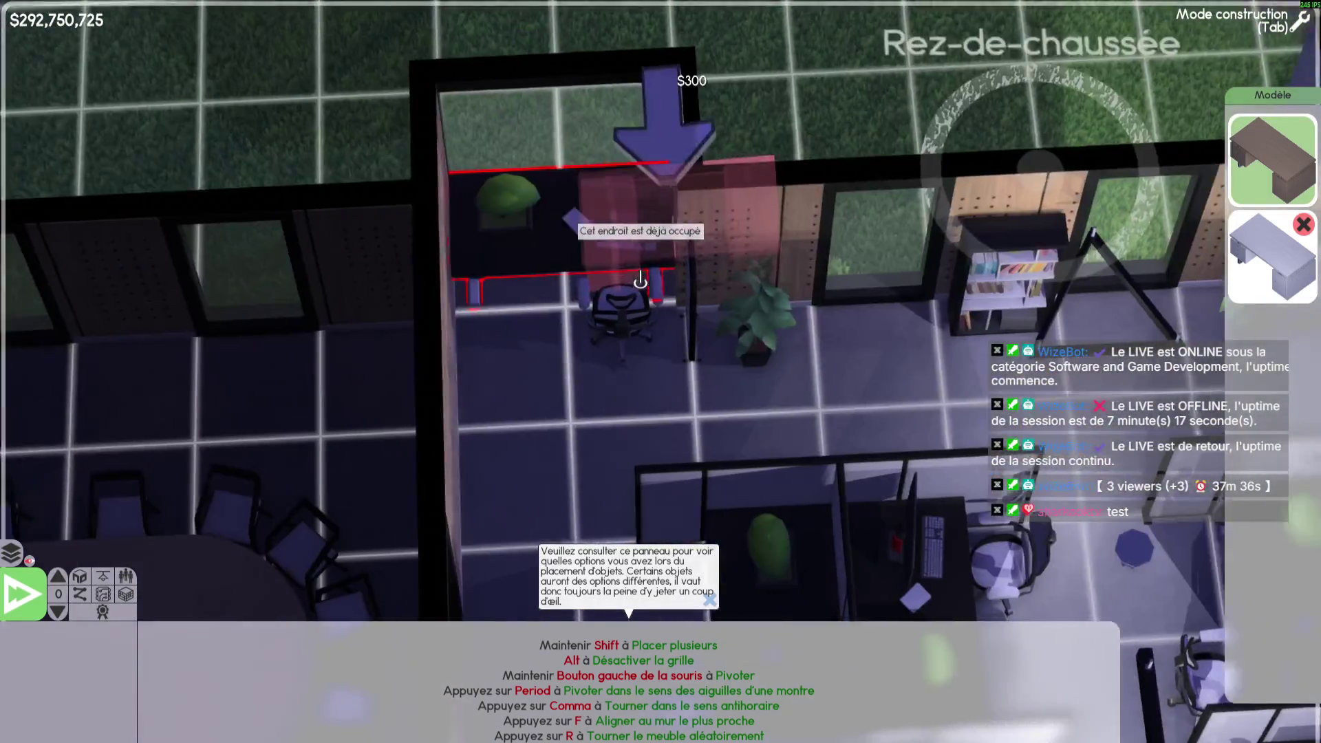
key("d")
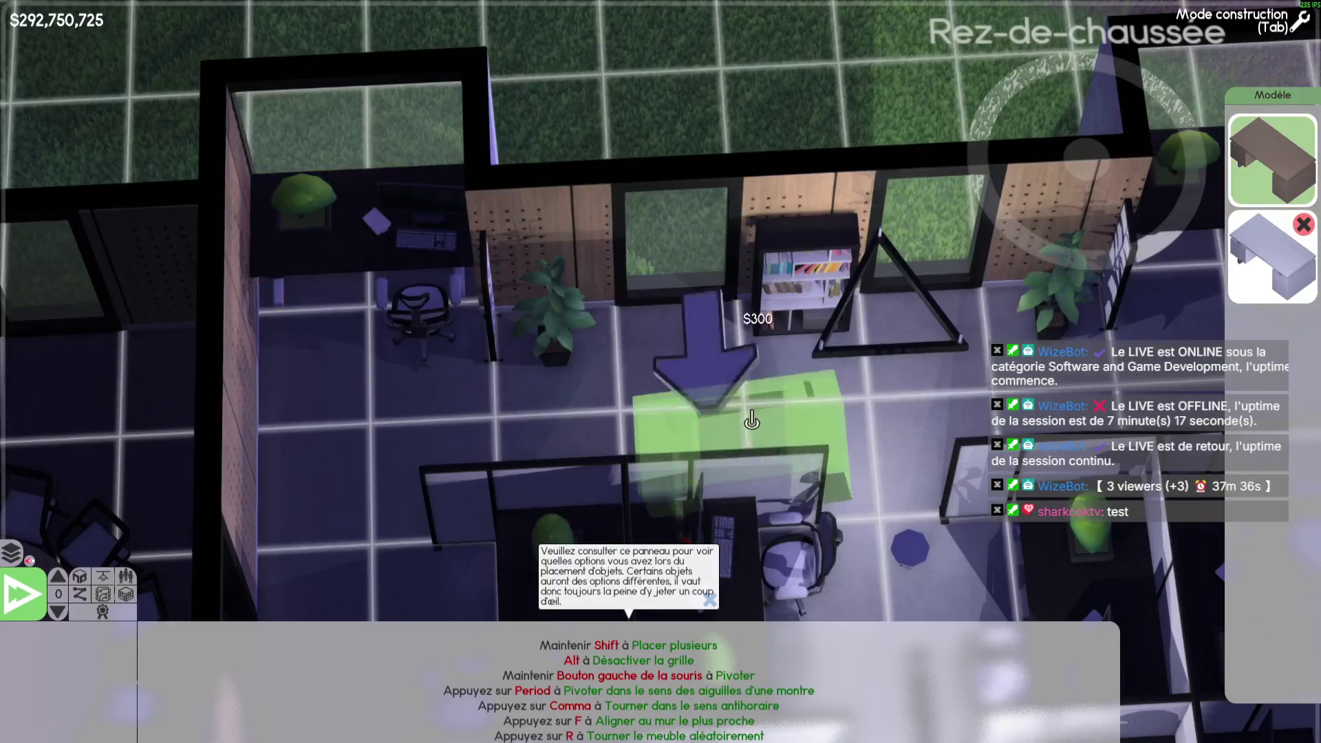
key("s")
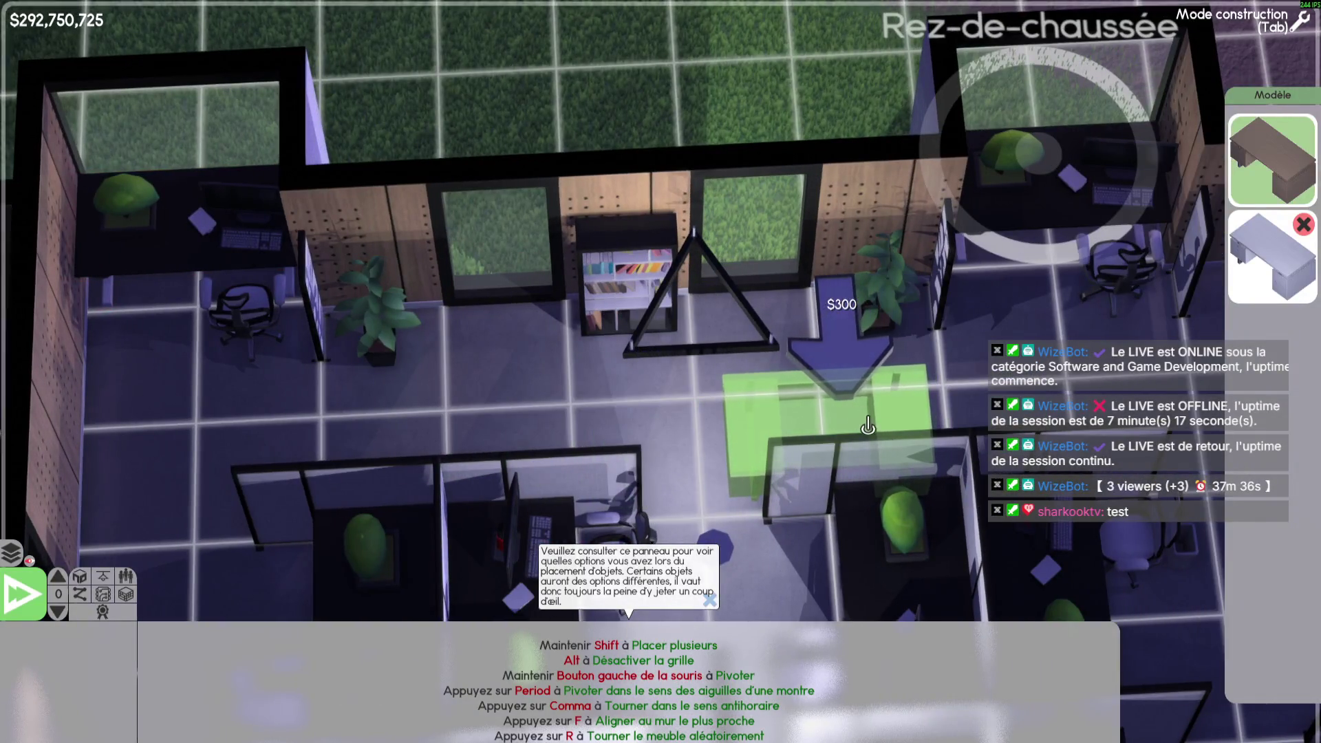
key("d")
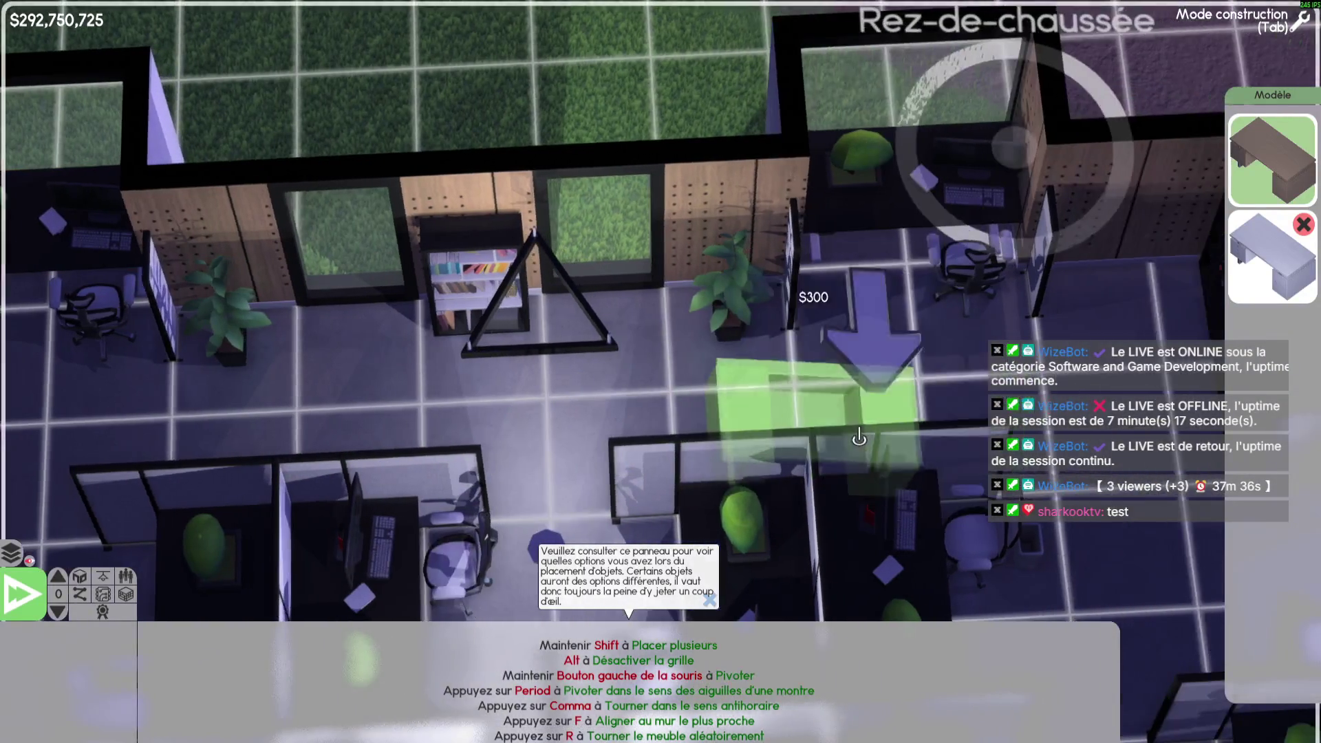
key("s")
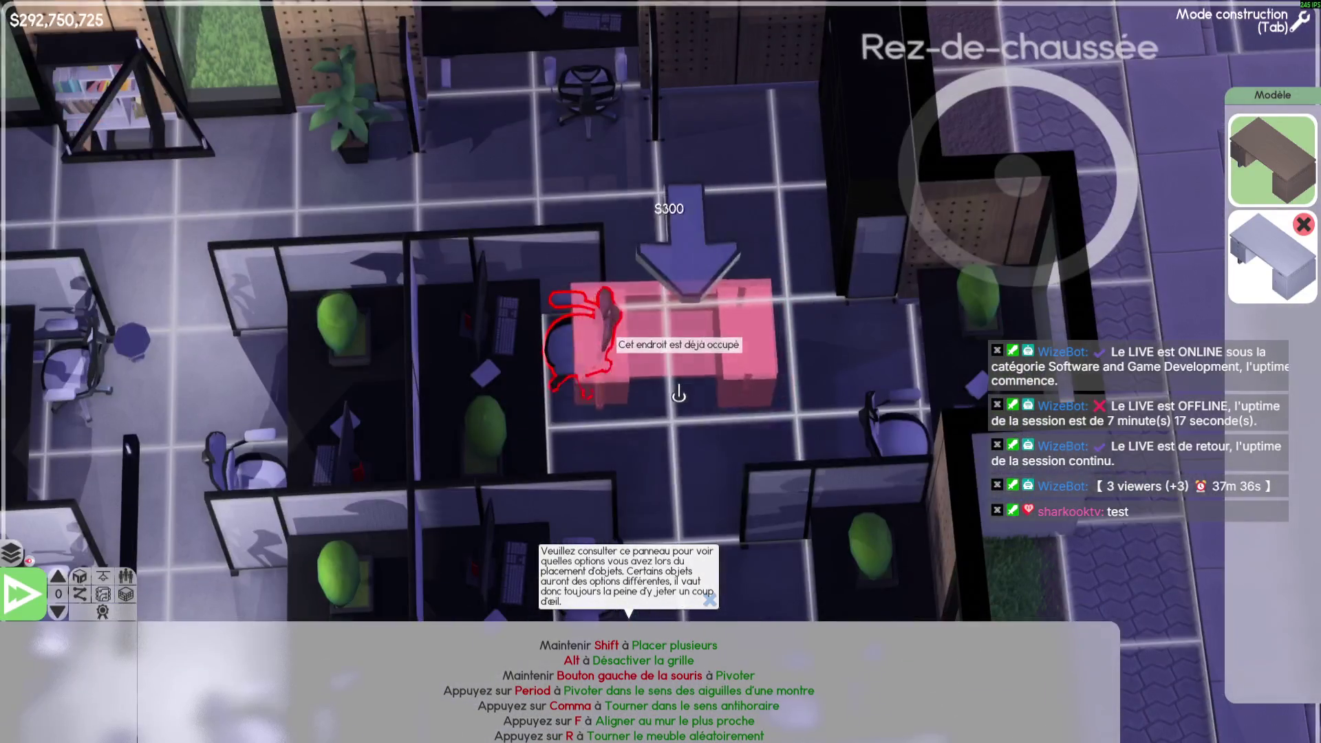
Rotate the desk ghost through left, flipped and horizontal facings, then switch back to Unreal
key("period")
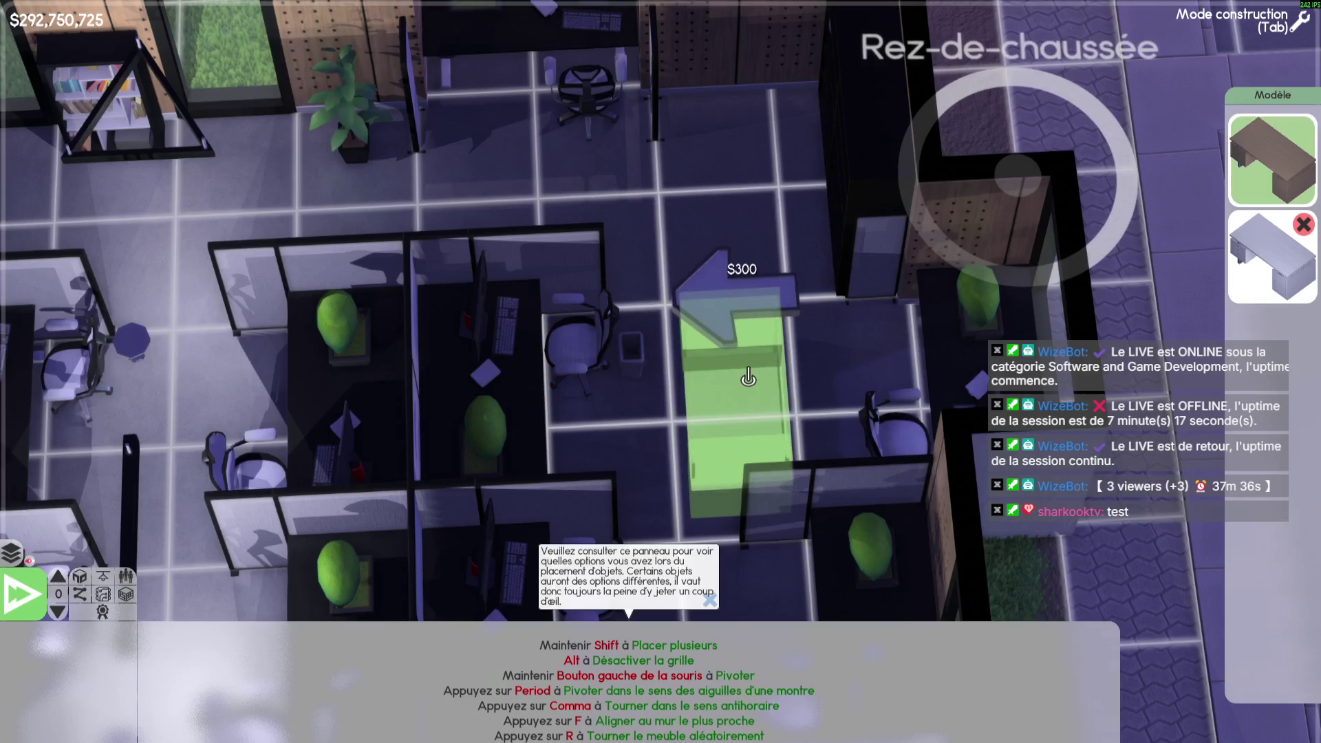
key("w")
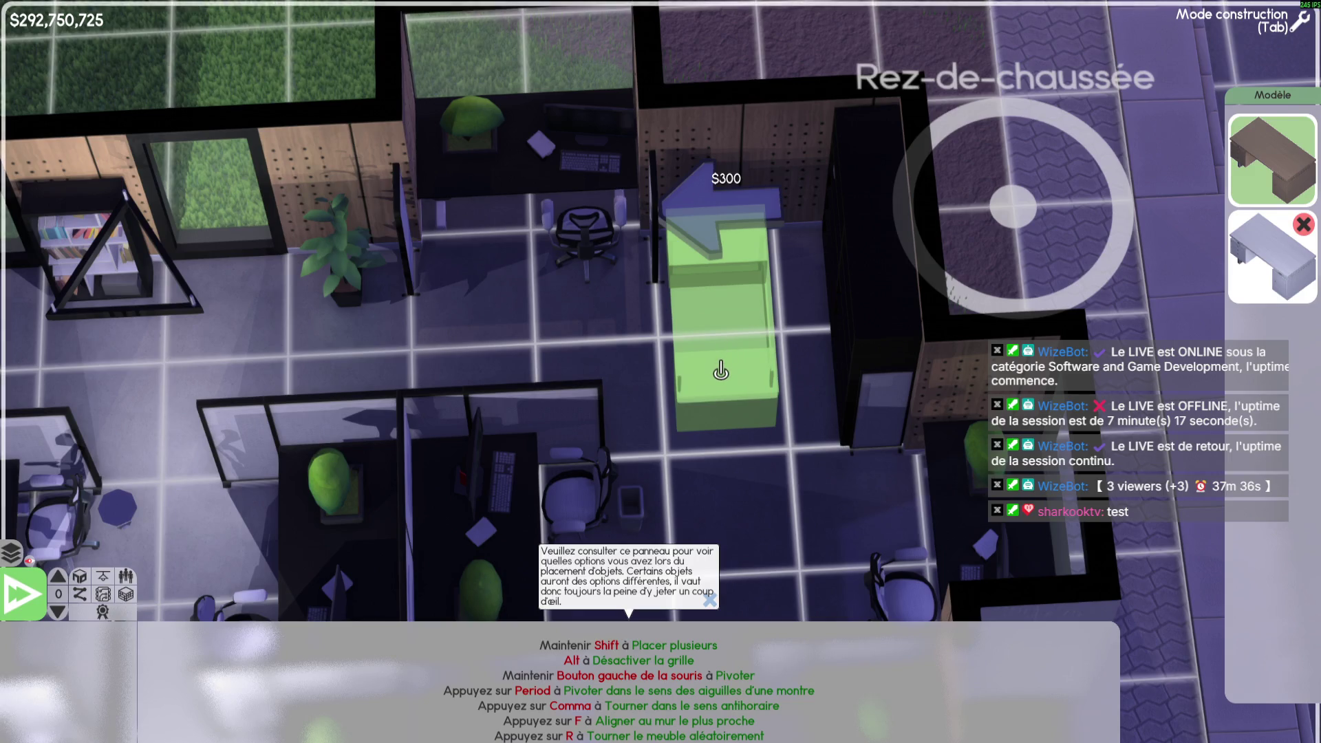
key("period")
key("period")
key("period")
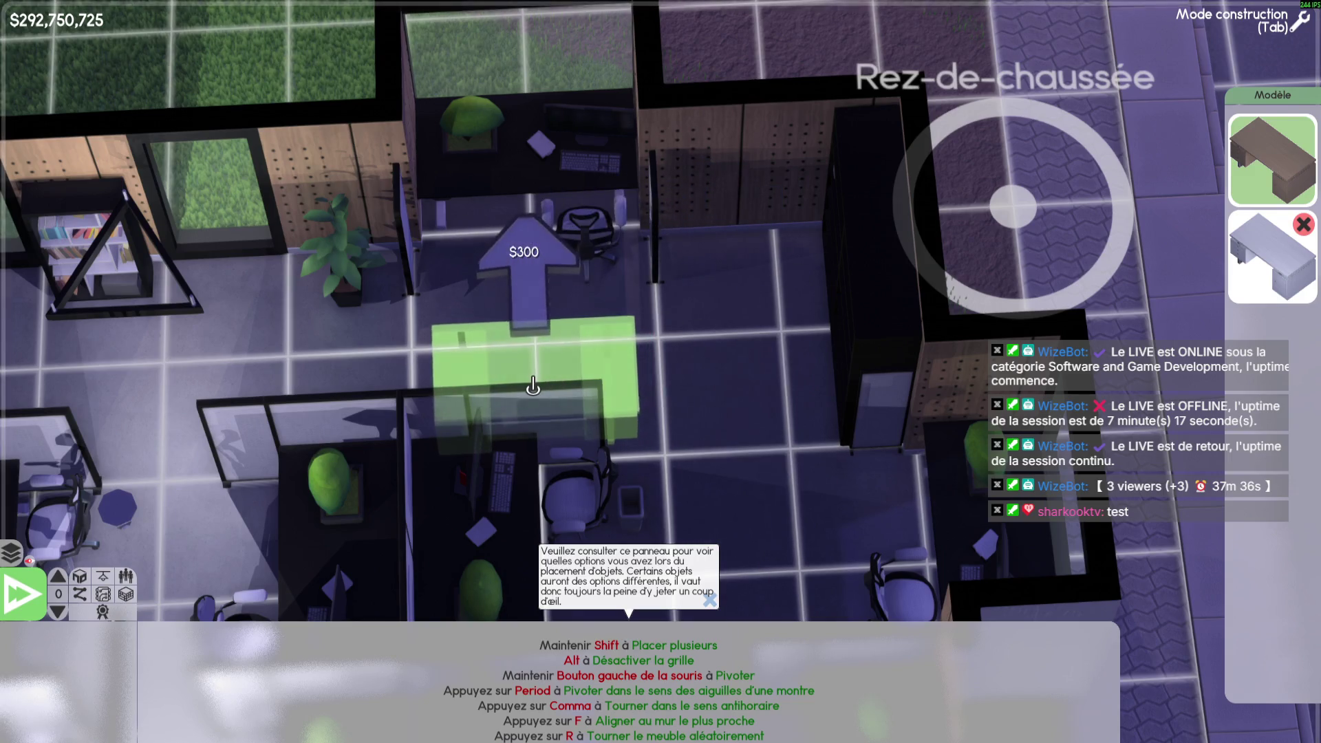
key("comma")
key("period")
key("a")
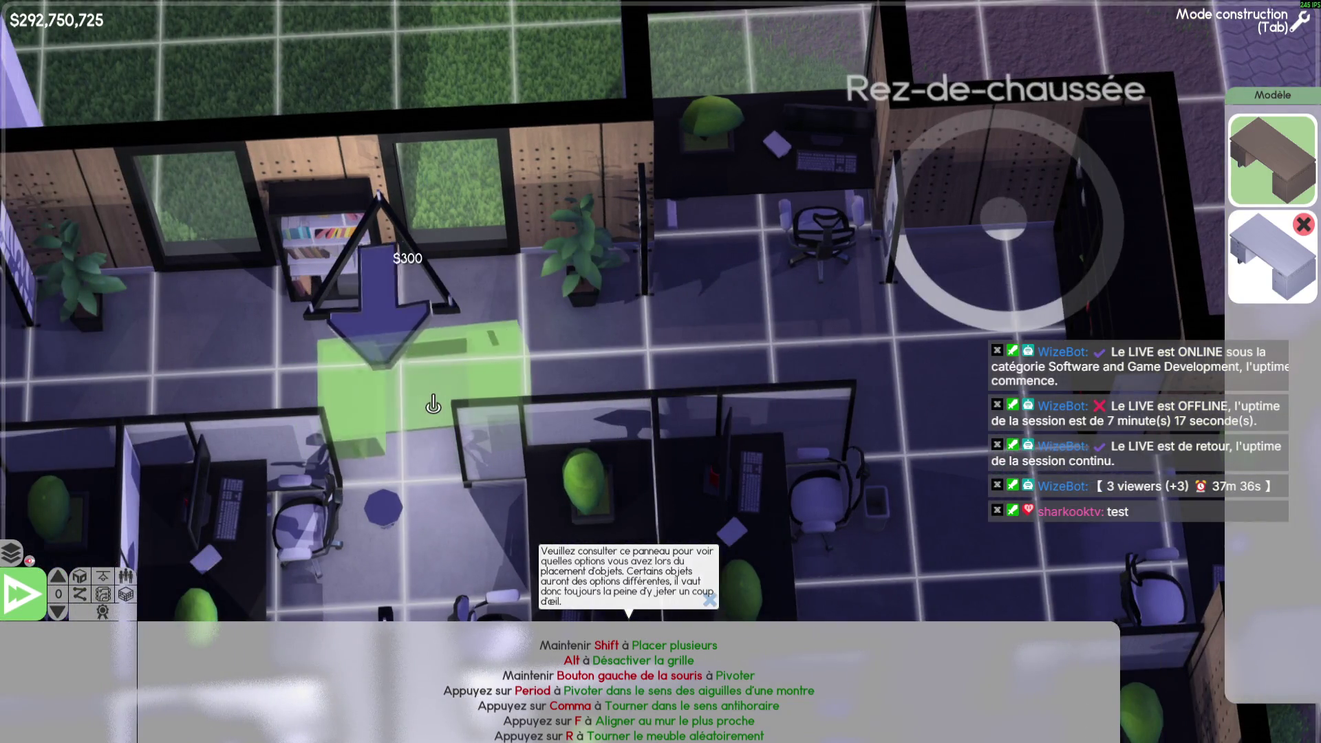
key("alt+Tab")
Playtest the level in Unreal, rotating the green build preview, then stop play
left_click(385, 706)
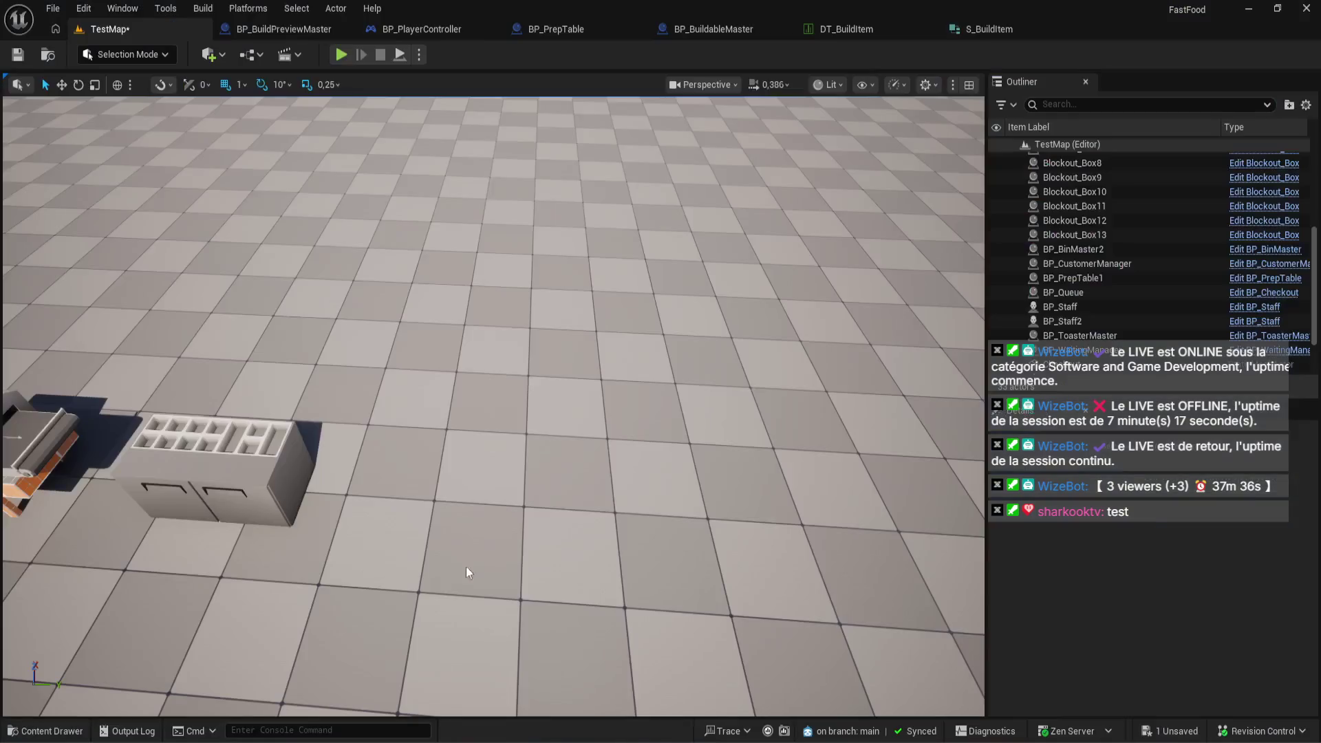
left_click(346, 58)
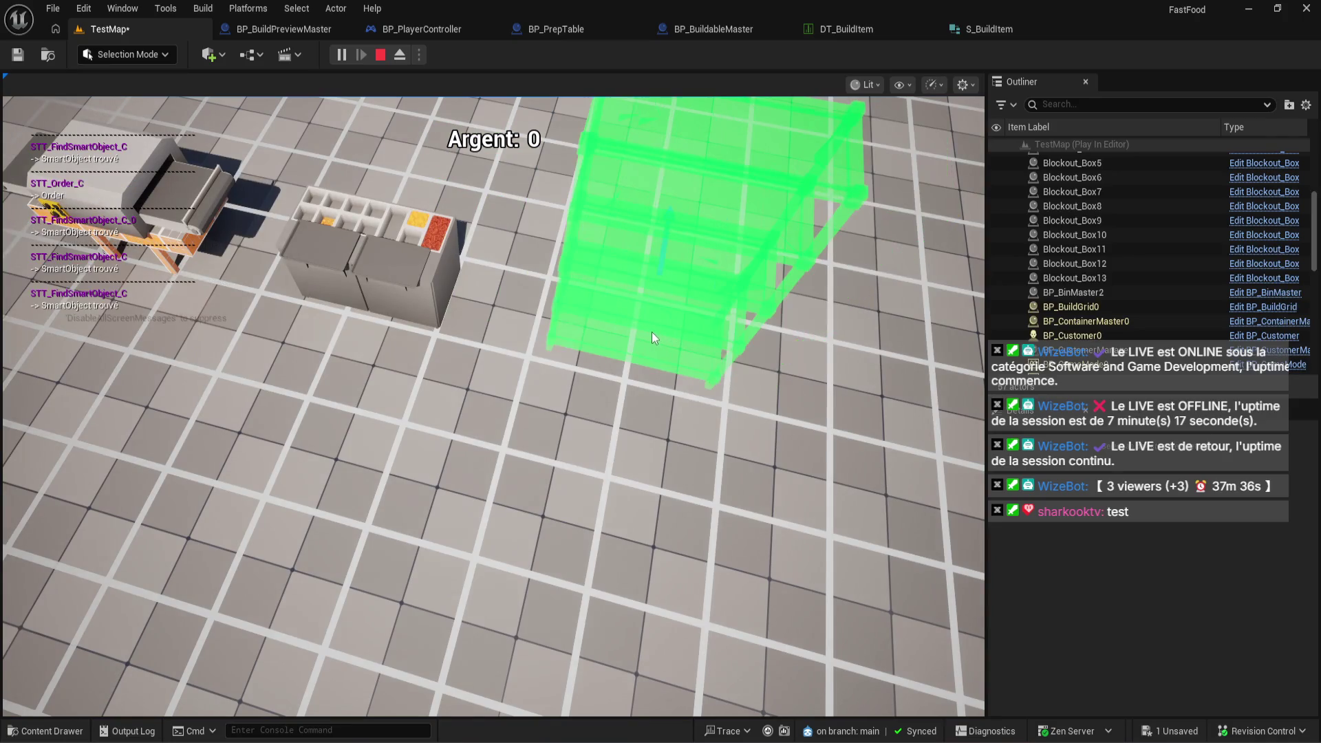
key("r")
key("r")
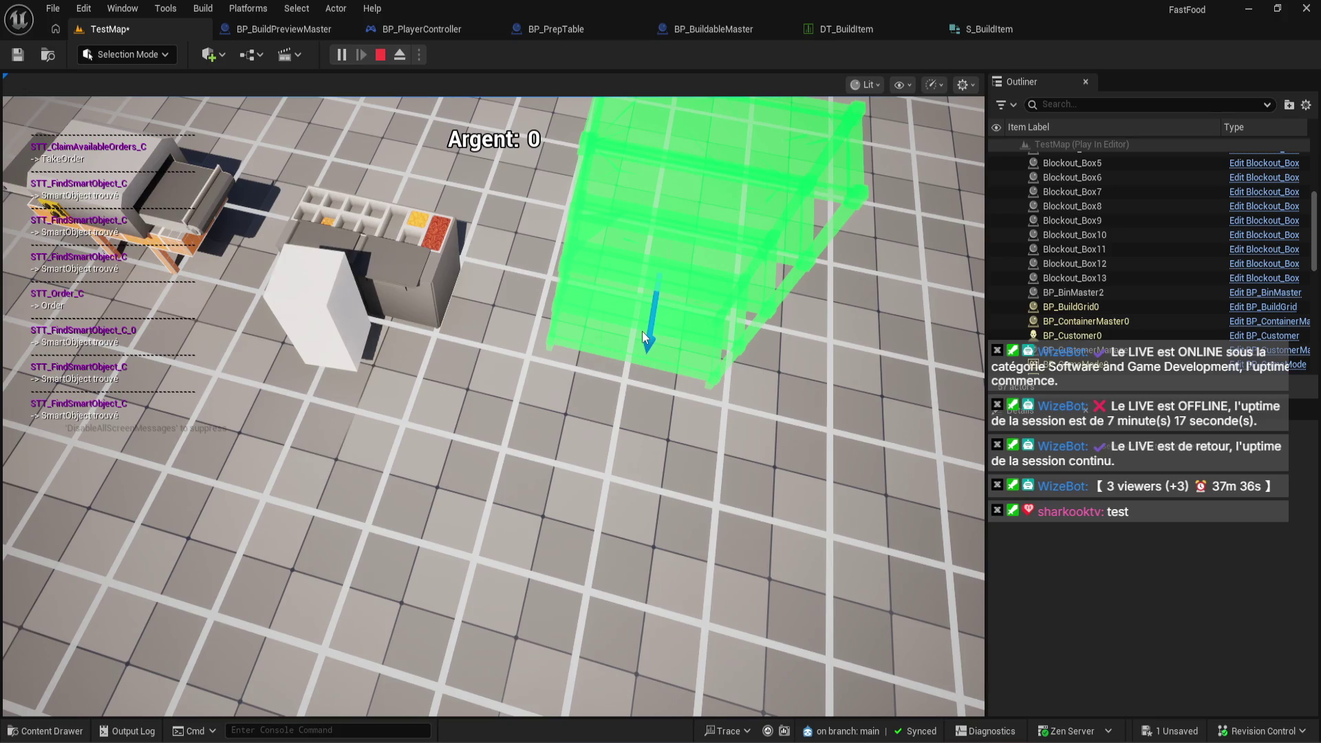
key("Escape")
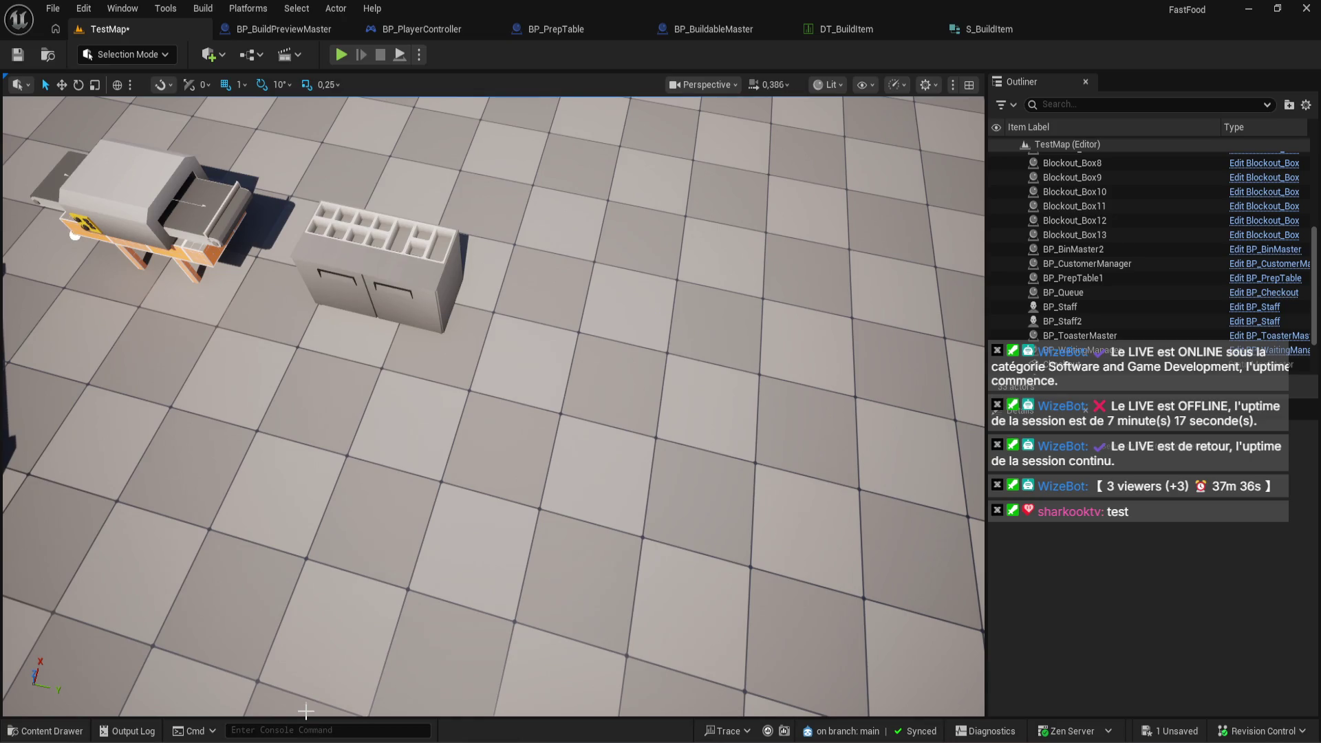
Review Gemini's explanation of pivot offsets for 2x1 furniture
mouse_move(238, 732)
left_click(162, 677)
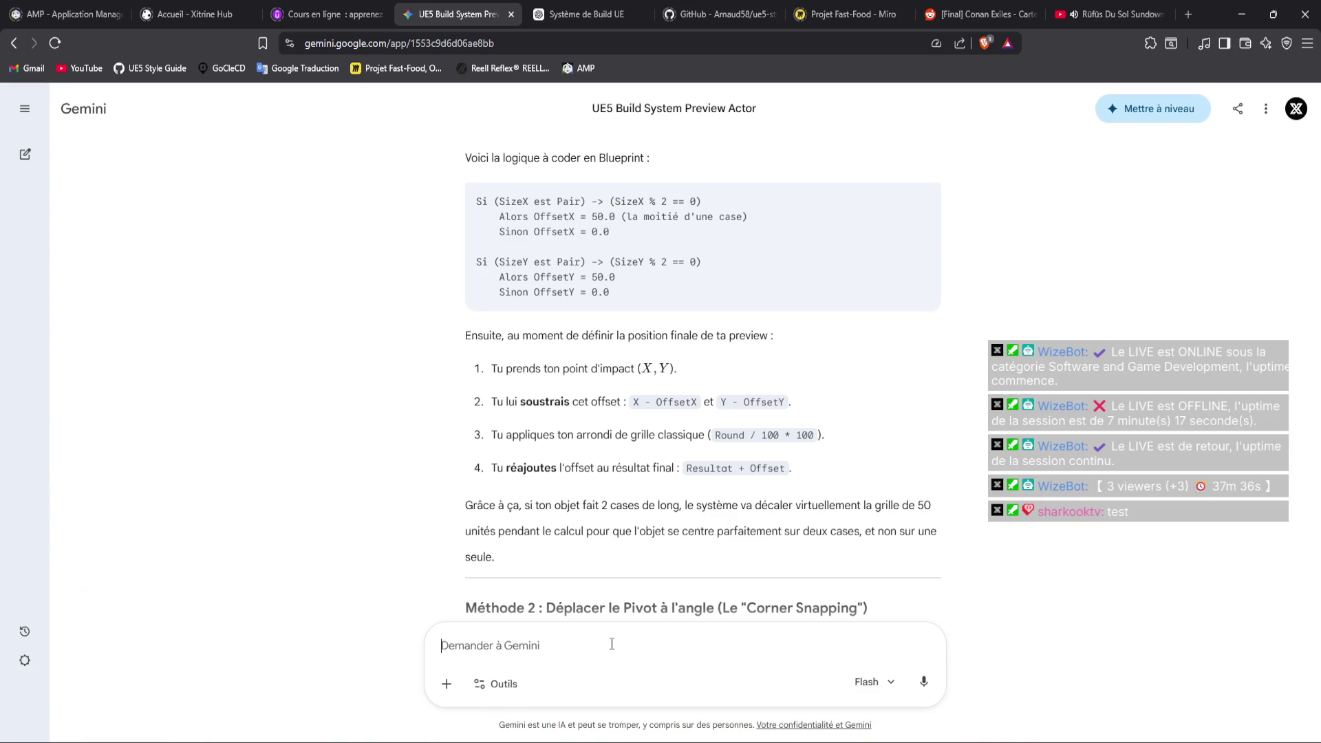
scroll(626, 544, "down", 3)
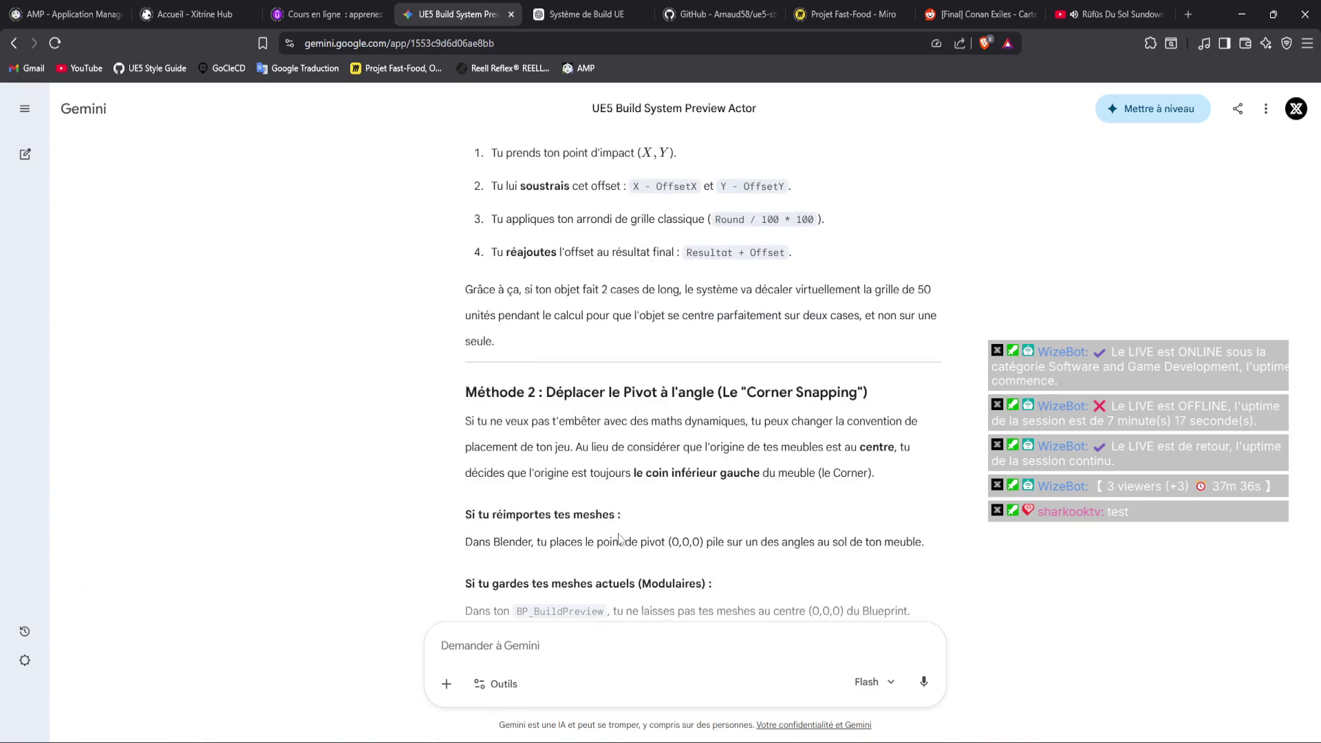
scroll(615, 534, "up", 5)
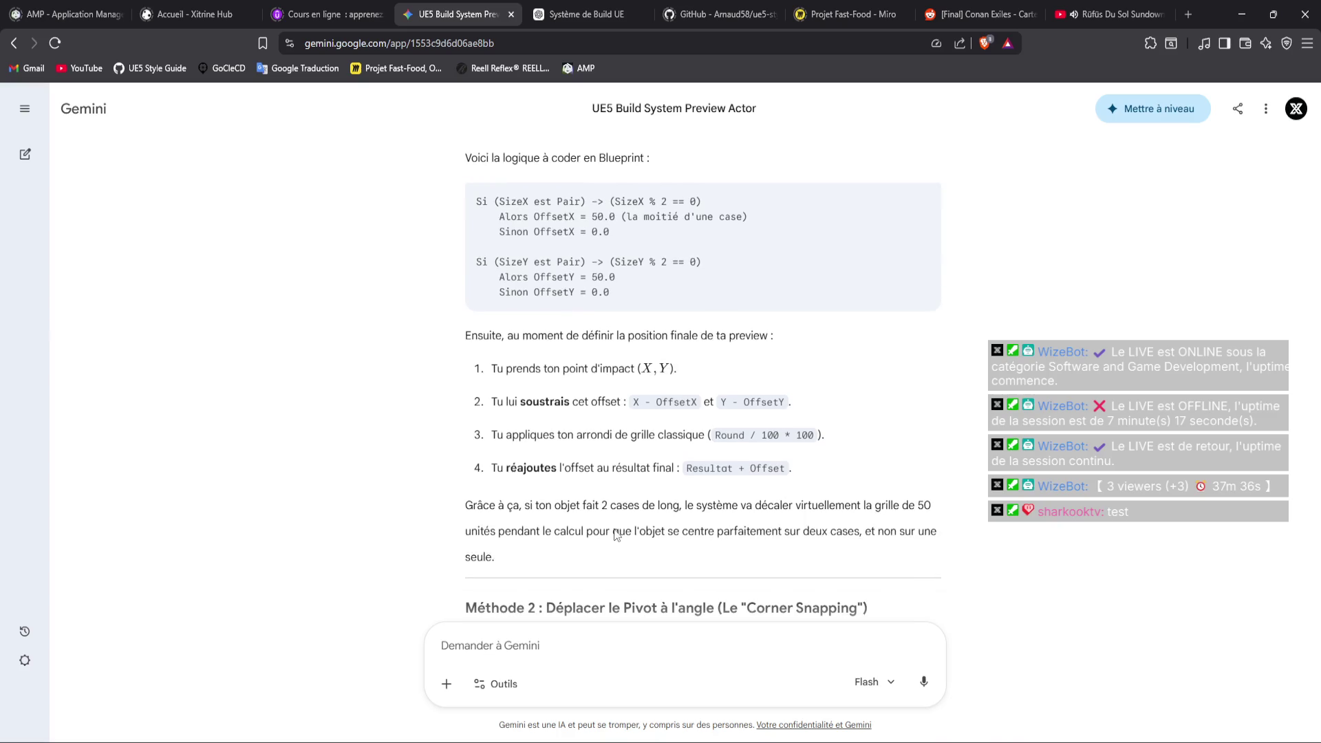
Check BP_PlayerController's UpdatePreviewPosition graph with its 100 and 50 snap sizes, then return to Gemini
key("alt+Tab")
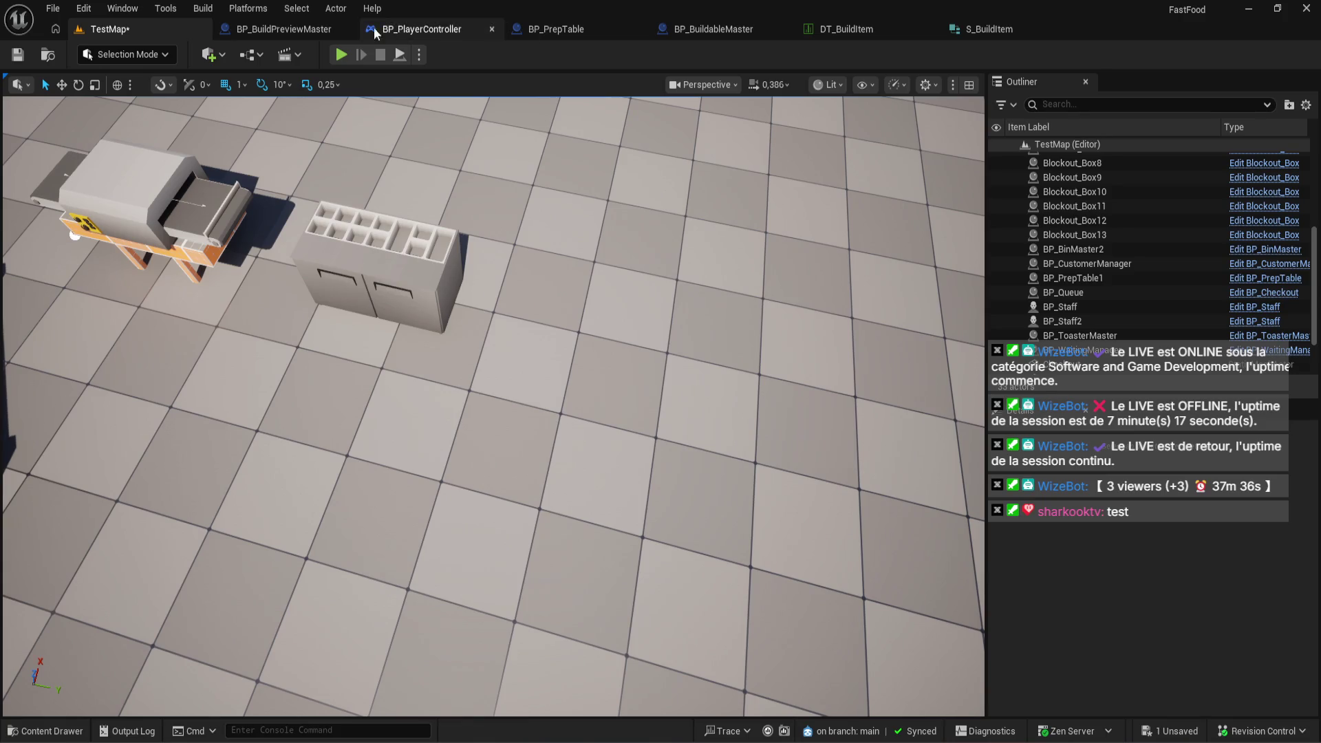
left_click(296, 36)
left_click(418, 26)
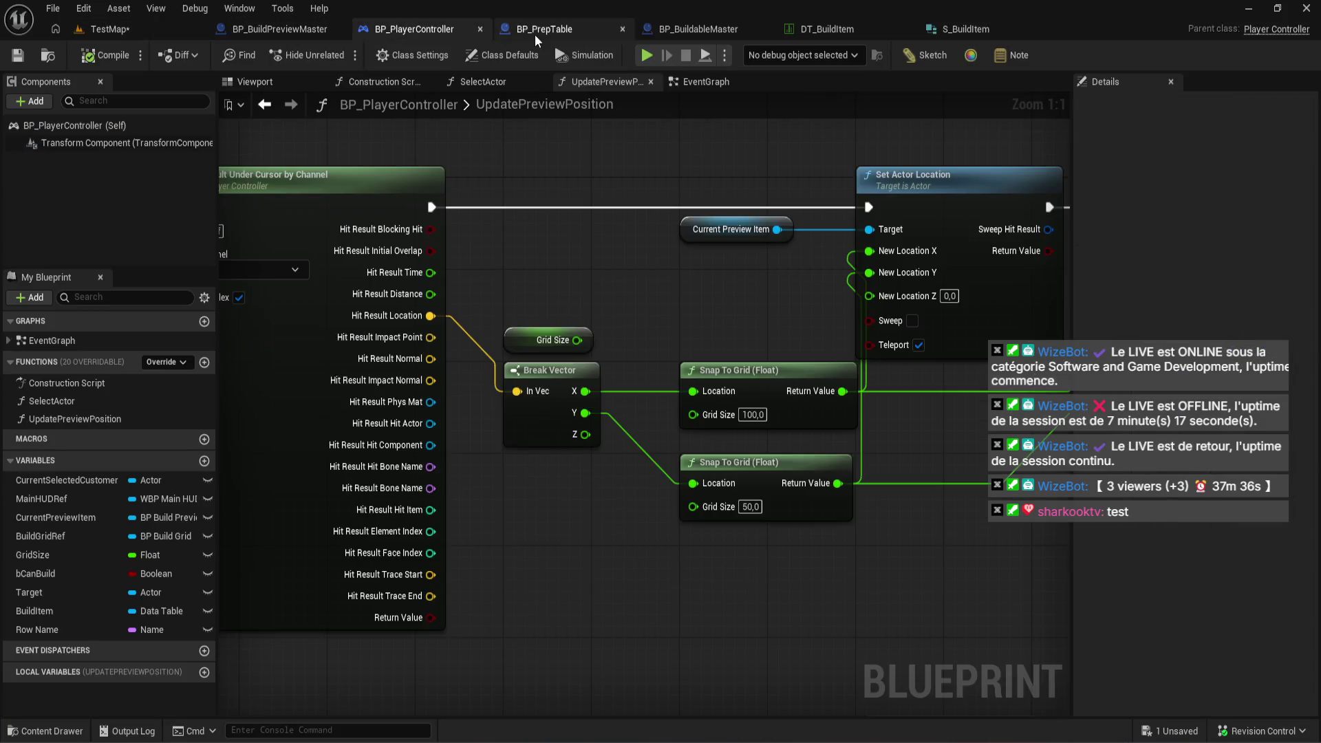
mouse_move(236, 736)
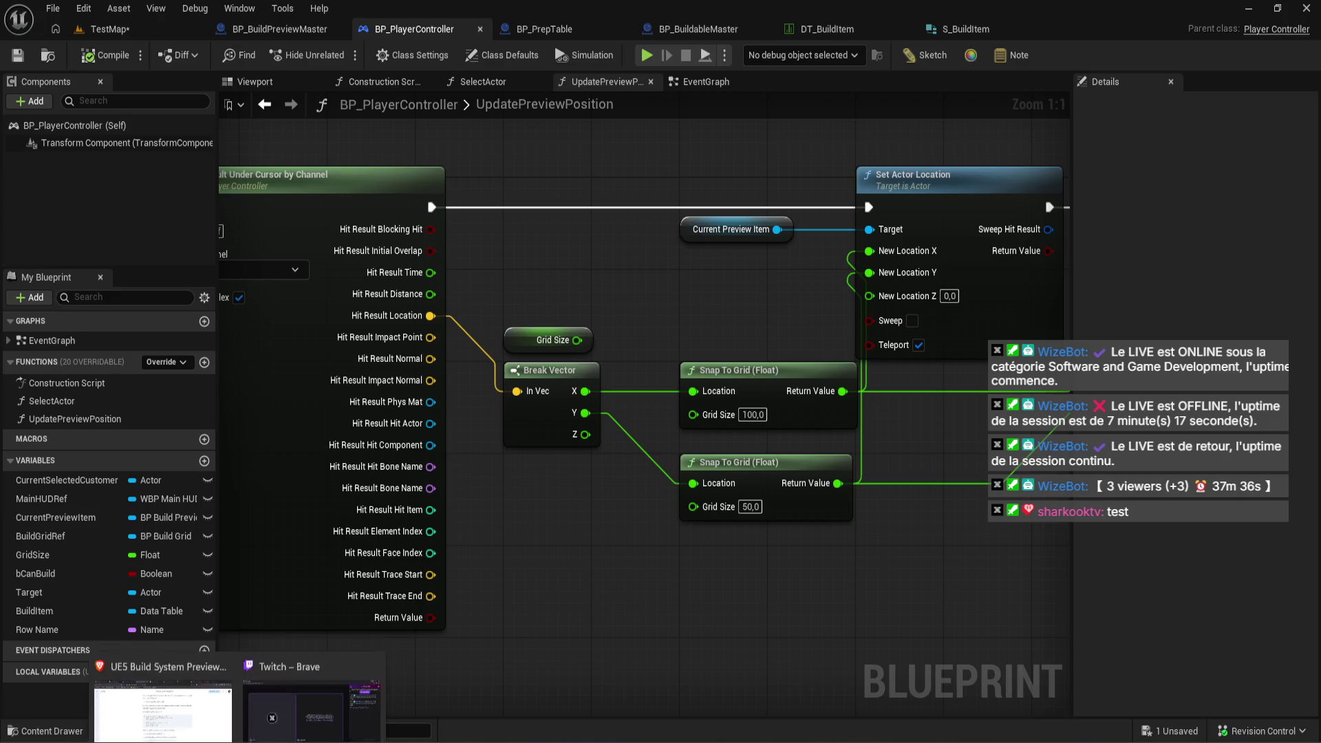
left_click(210, 699)
Tell Gemini that setting Y to 50 only partly helps, since objects still land between two cells
type("j'ai mis le y en ")
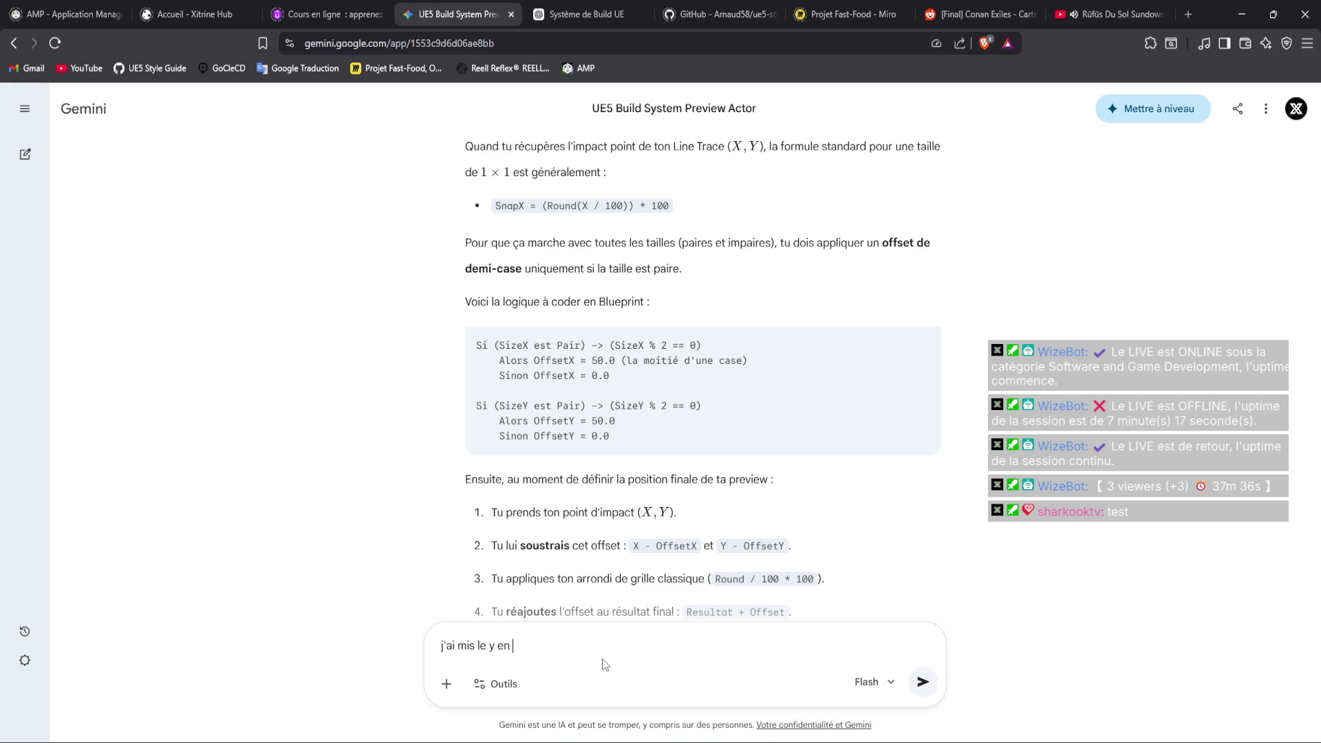
type("50, et en effet ça règ")
type("le une partie du prob")
type("lème s")
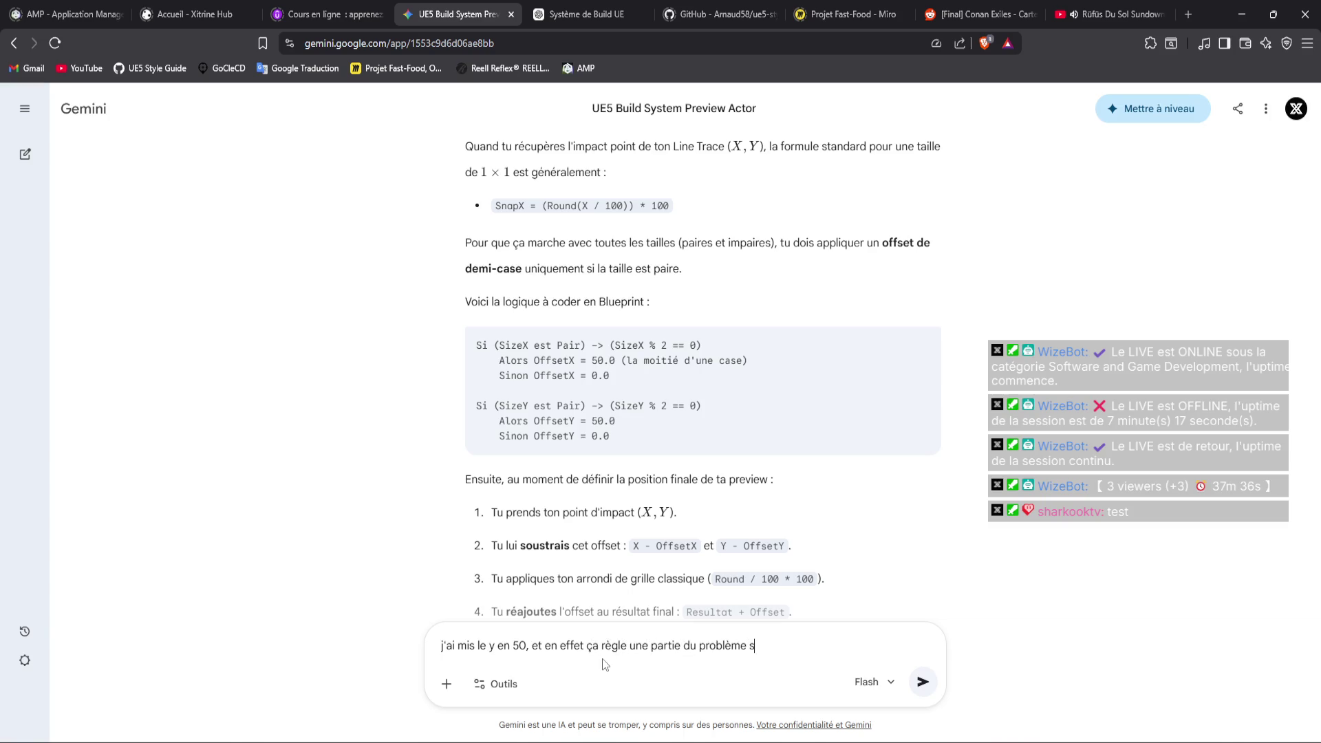
type("eulemecar je peux mettre l")
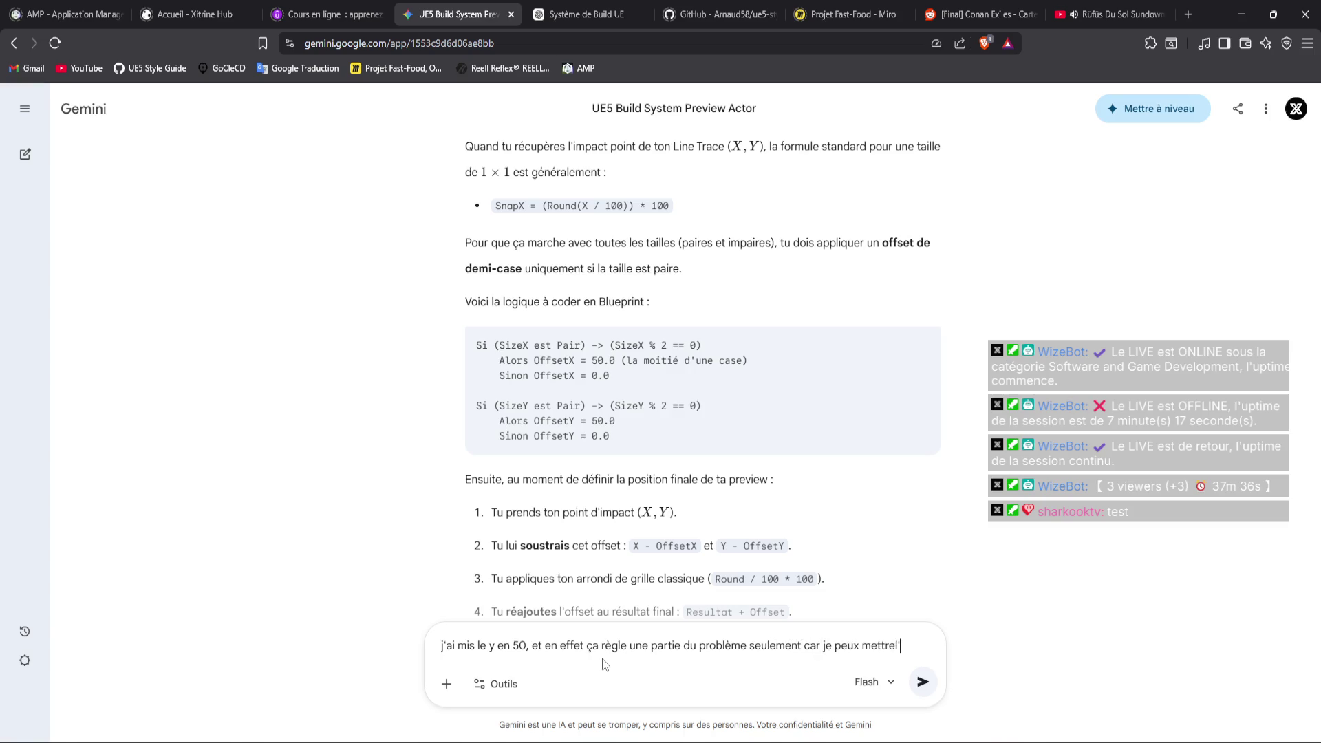
type("bjet ")
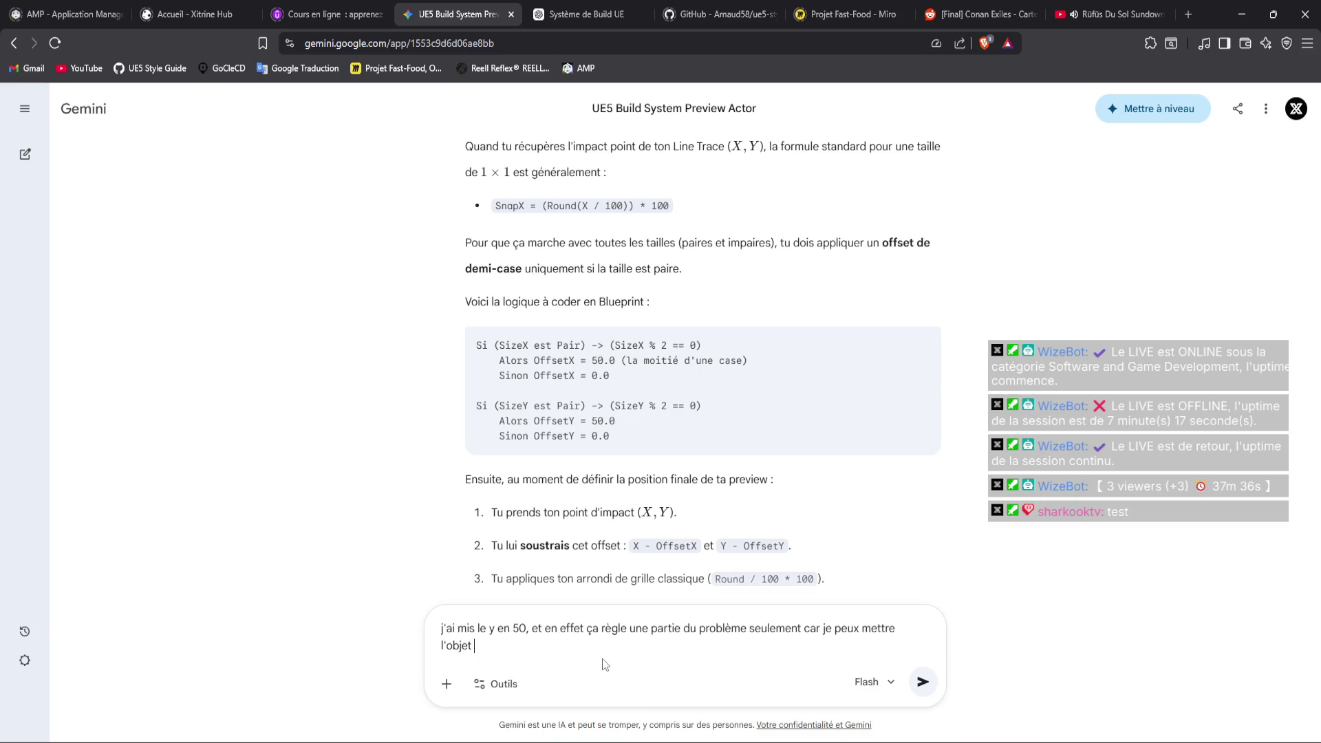
type("encore entre deux cases, c'es")
type("t un peu bizarre")
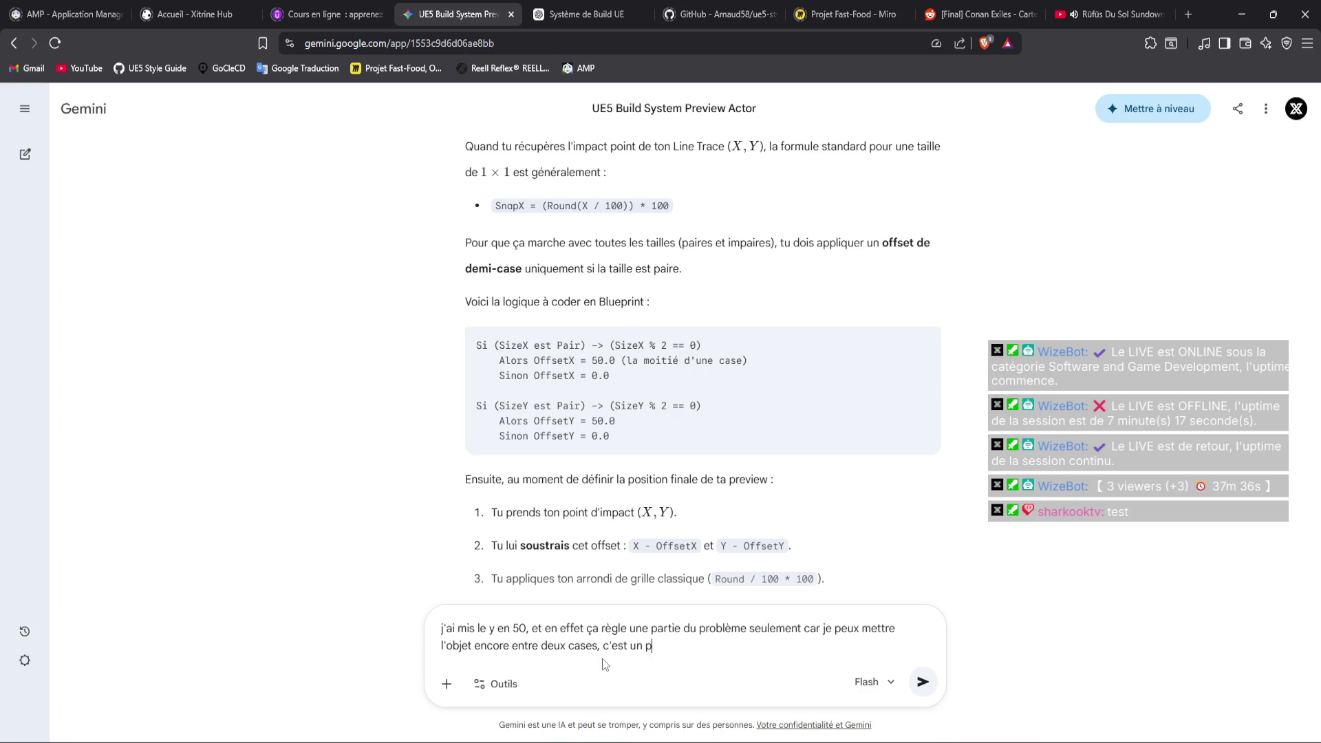
key("Return")
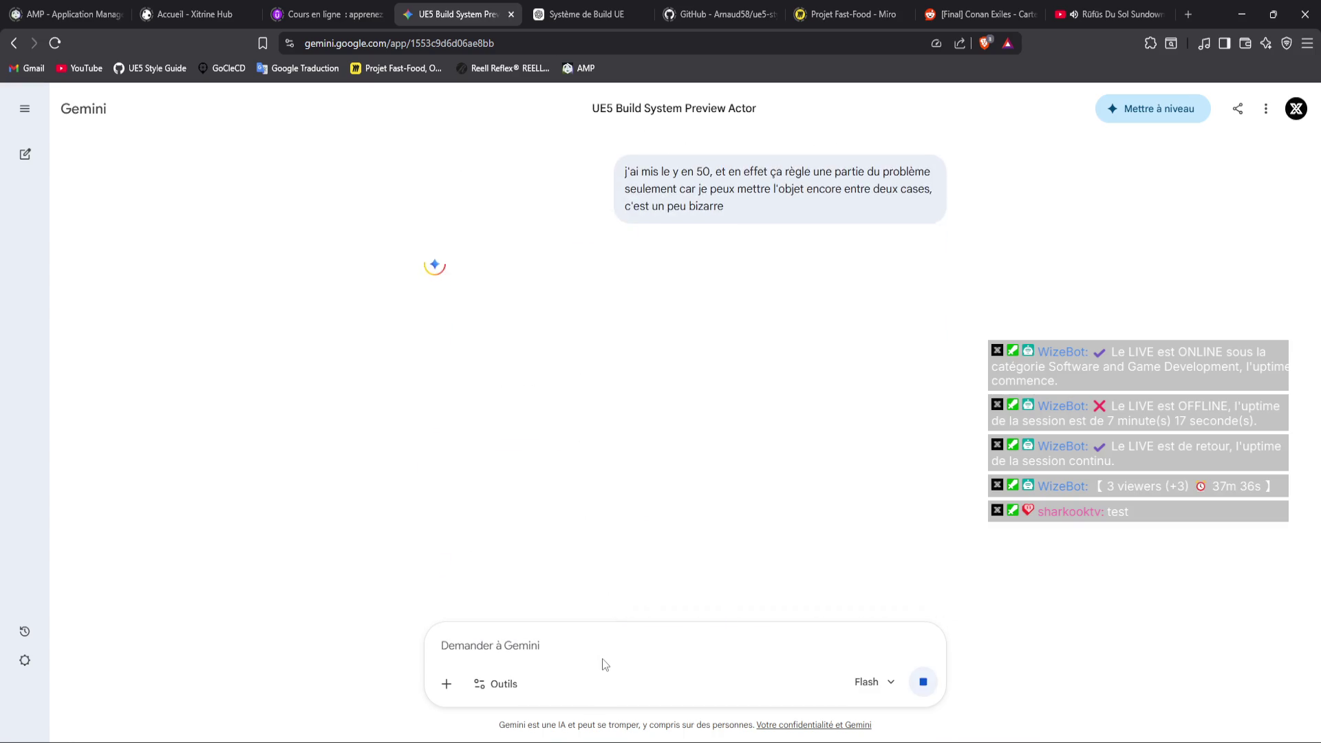